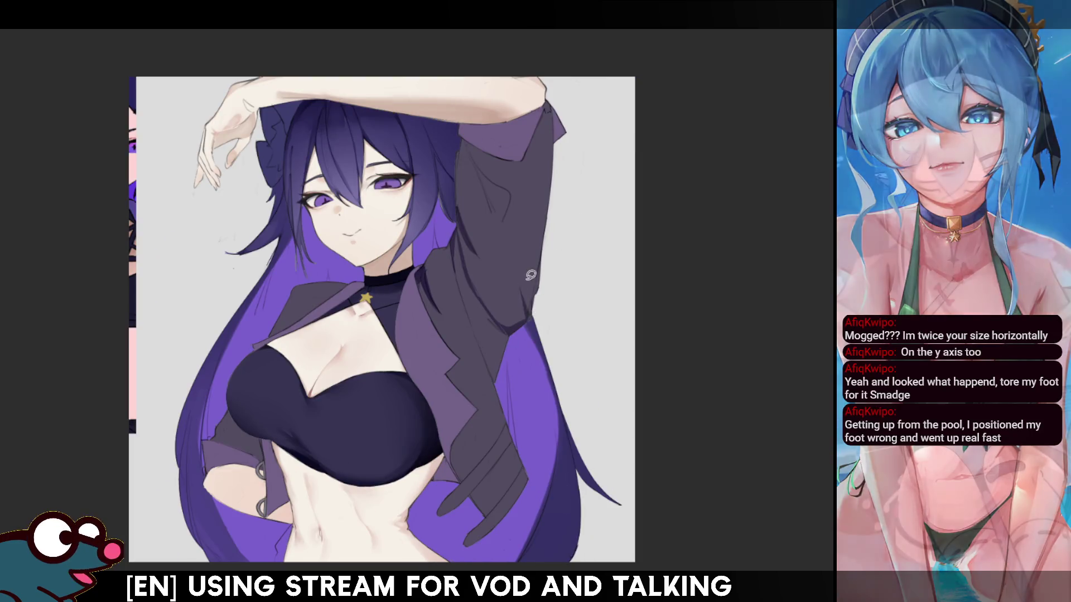
# - Outline a shadow area down the jacket sleeve and mirror the view to check it
pyautogui.moveTo(465, 142)
pyautogui.mouseDown()
pyautogui.moveTo(485, 198)
pyautogui.moveTo(515, 215)
pyautogui.moveTo(507, 185)
pyautogui.mouseUp()
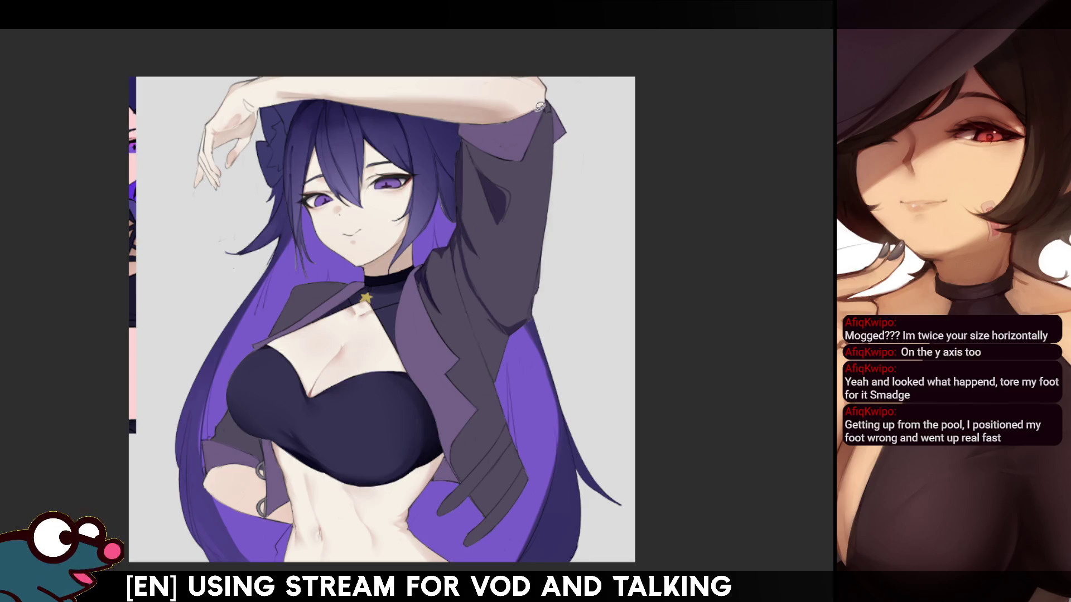
pyautogui.moveTo(445, 248); pyautogui.dragTo(446, 252)
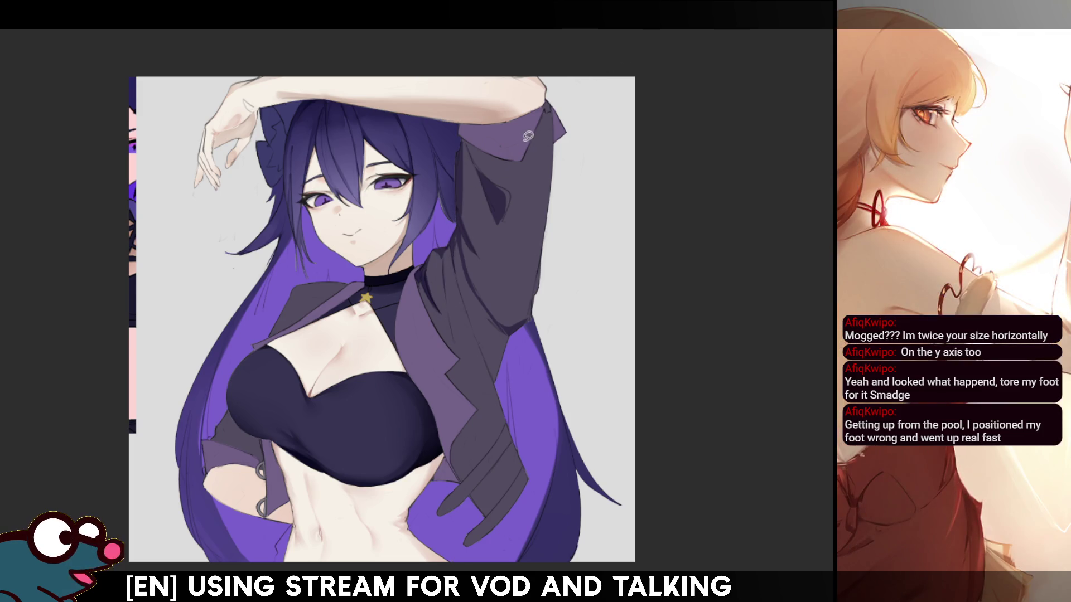
pyautogui.press('h')
pyautogui.press('h')
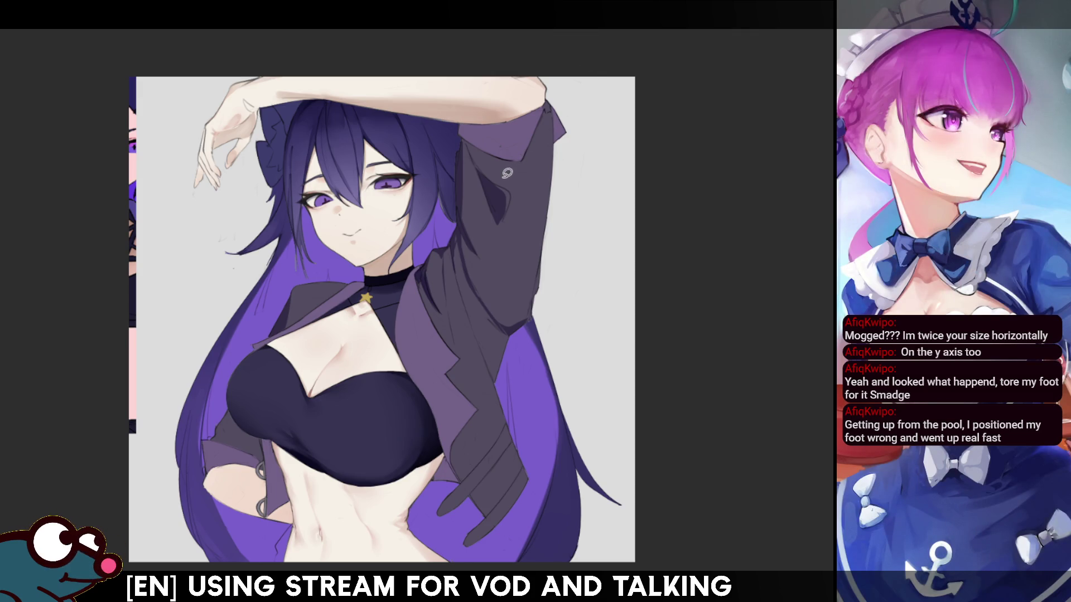
# - Fill a darker shadow on the jacket, undoing the flap darkening so the flap stays lighter
pyautogui.moveTo(244, 444)
pyautogui.mouseDown()
pyautogui.moveTo(232, 400)
pyautogui.moveTo(215, 438)
pyautogui.moveTo(266, 457)
pyautogui.moveTo(261, 429)
pyautogui.moveTo(218, 401)
pyautogui.moveTo(207, 437)
pyautogui.moveTo(262, 459)
pyautogui.mouseUp()
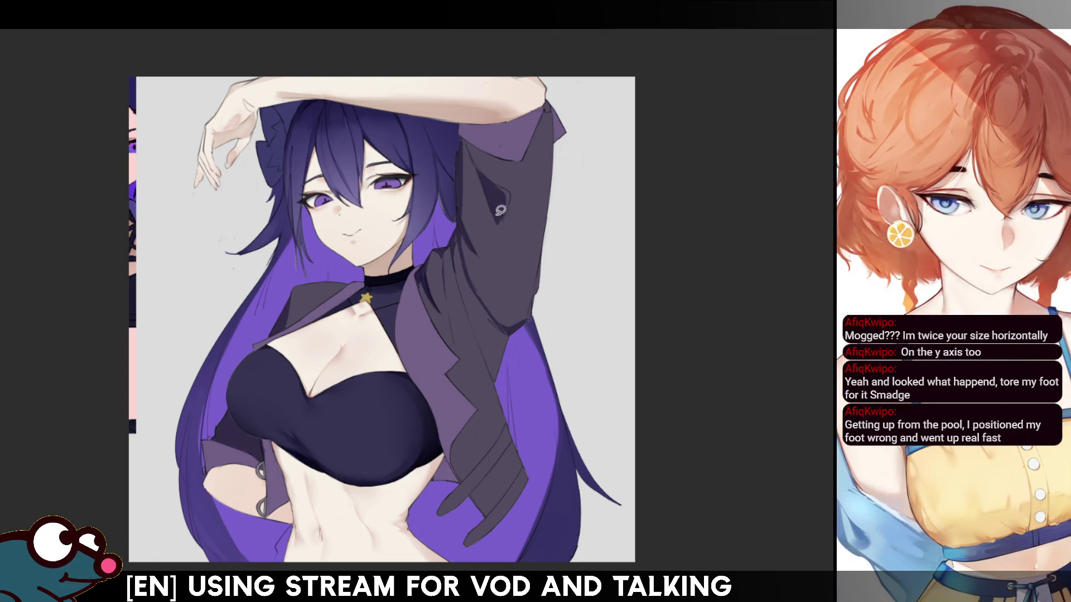
pyautogui.moveTo(266, 457)
pyautogui.mouseDown()
pyautogui.moveTo(224, 428)
pyautogui.moveTo(274, 456)
pyautogui.mouseUp()
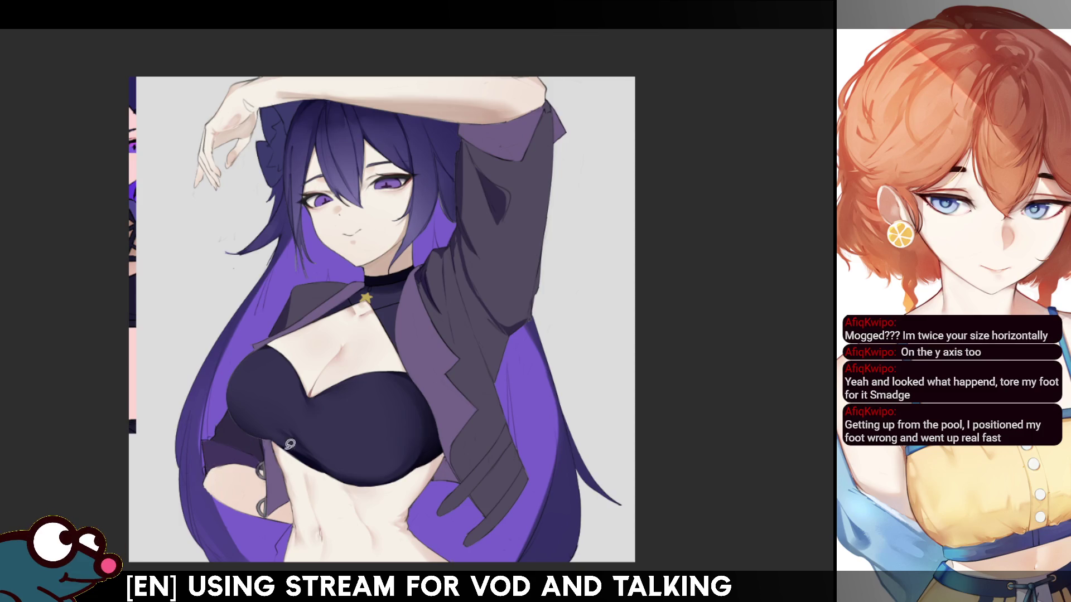
pyautogui.hotkey('ctrl', 'z')
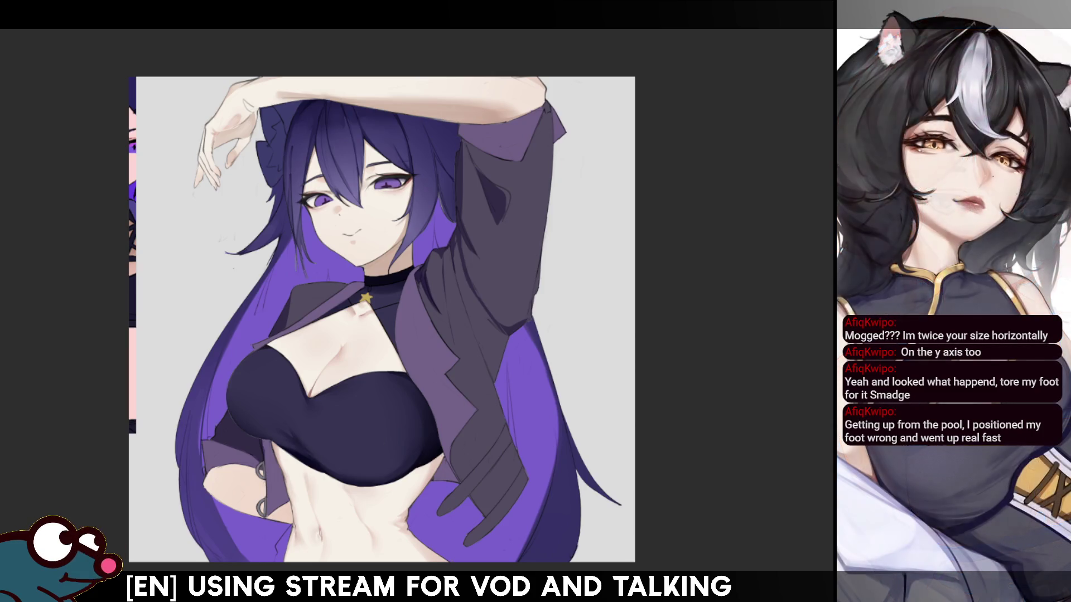
pyautogui.scroll(-3, 407, 290)
pyautogui.scroll(1, 416, 242)
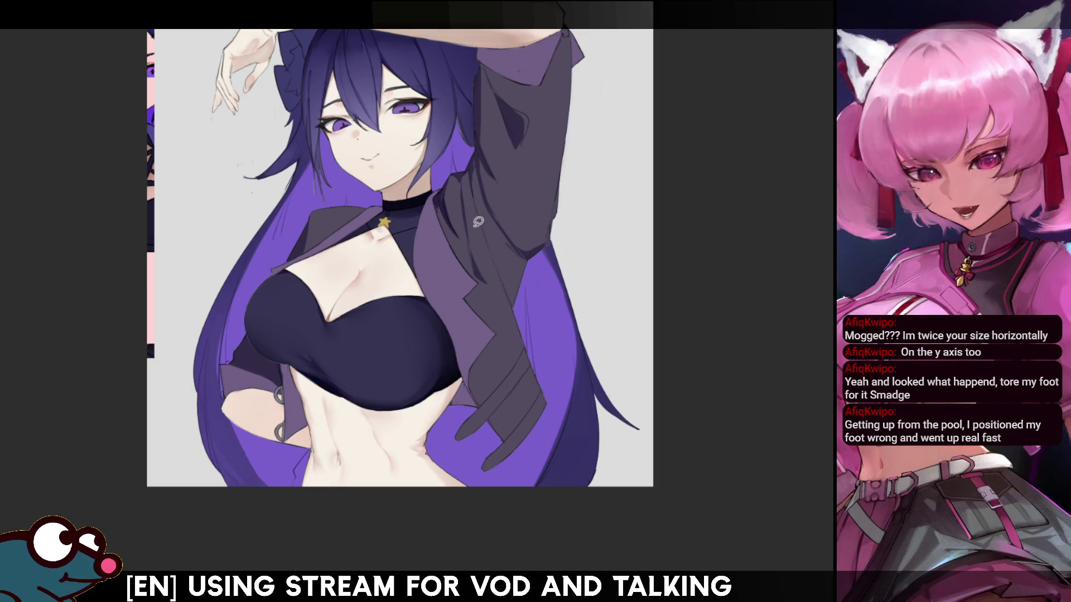
pyautogui.moveTo(463, 190); pyautogui.dragTo(467, 237)
pyautogui.hotkey('ctrl', 'z')
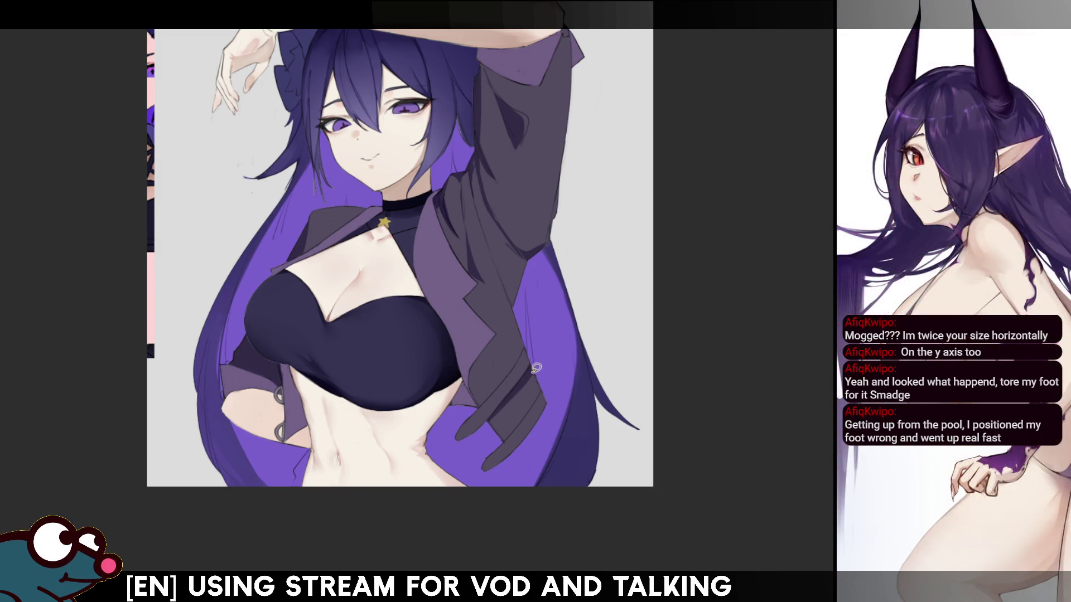
pyautogui.moveTo(530, 365); pyautogui.dragTo(487, 422)
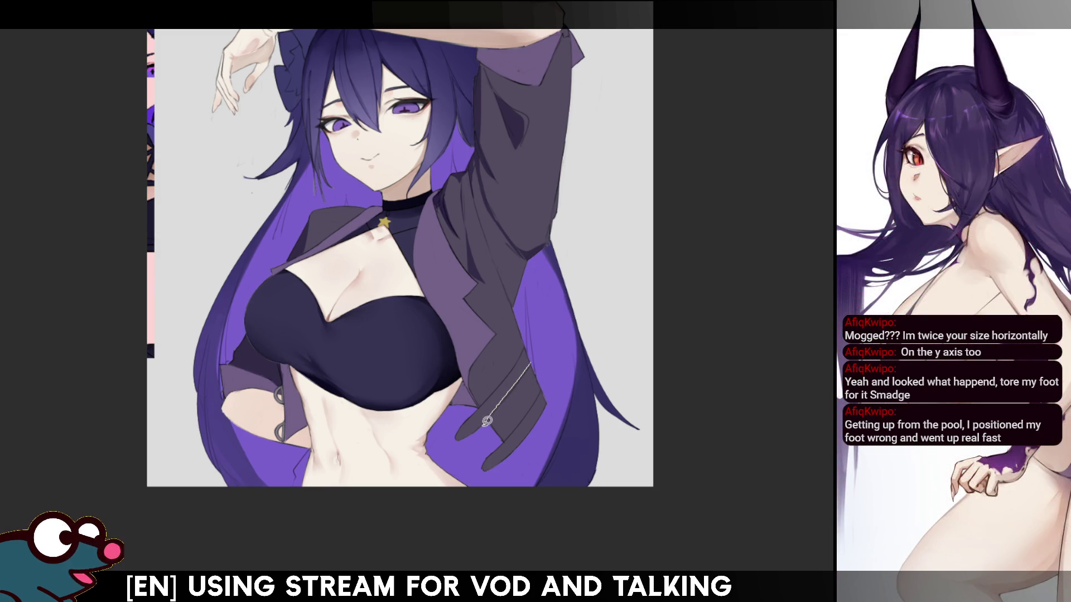
pyautogui.hotkey('ctrl', 'z')
pyautogui.moveTo(530, 366)
pyautogui.mouseDown()
pyautogui.moveTo(487, 421)
pyautogui.moveTo(530, 371)
pyautogui.mouseUp()
pyautogui.hotkey('ctrl', 'z')
pyautogui.hotkey('ctrl', 'z')
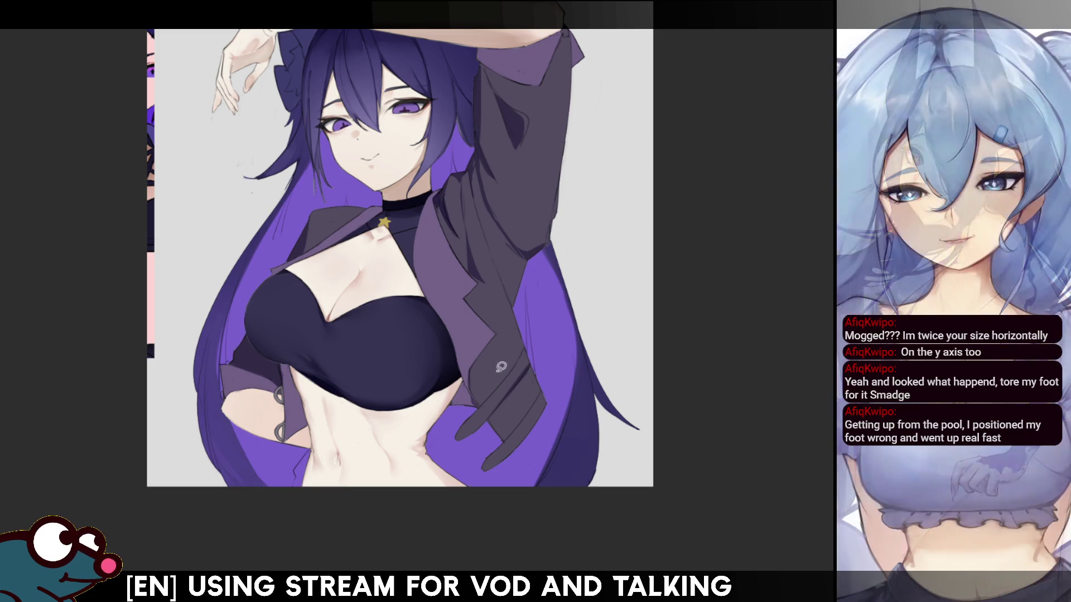
pyautogui.moveTo(472, 361); pyautogui.dragTo(483, 402)
pyautogui.hotkey('ctrl', 'z')
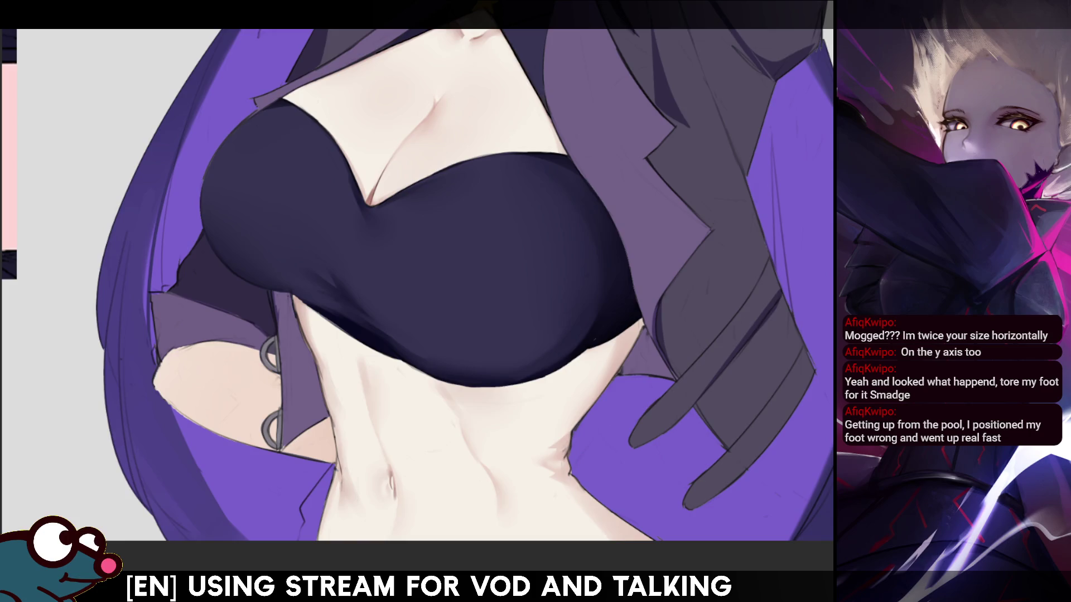
pyautogui.scroll(-3, 418, 279)
pyautogui.scroll(3, 418, 279)
pyautogui.moveTo(419, 251)
pyautogui.mouseDown()
pyautogui.moveTo(418, 324)
pyautogui.moveTo(323, 334)
pyautogui.mouseUp()
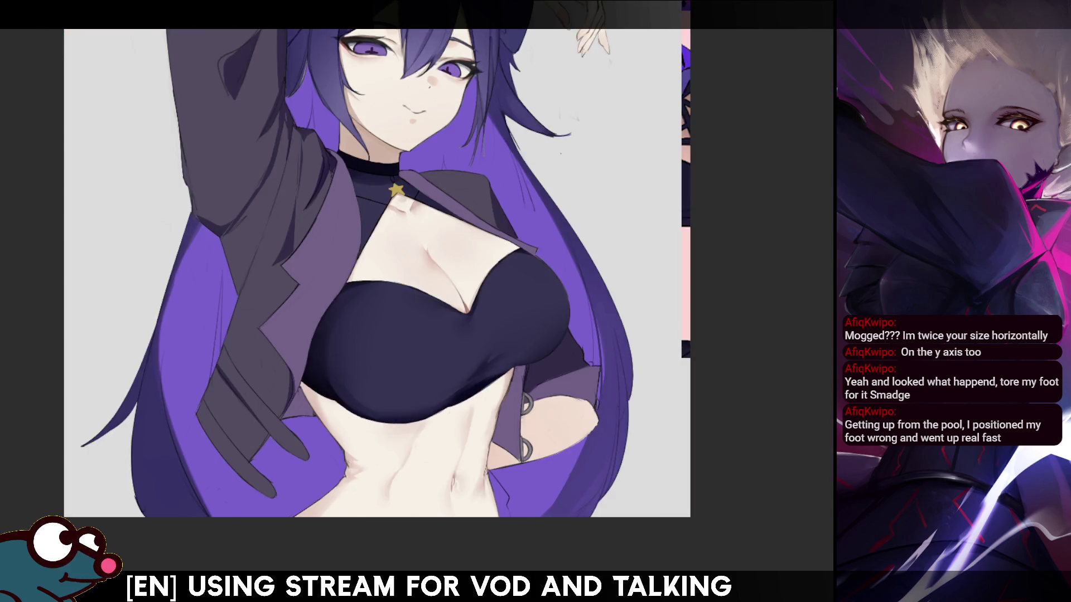
pyautogui.press('h')
pyautogui.moveTo(418, 223); pyautogui.dragTo(363, 335)
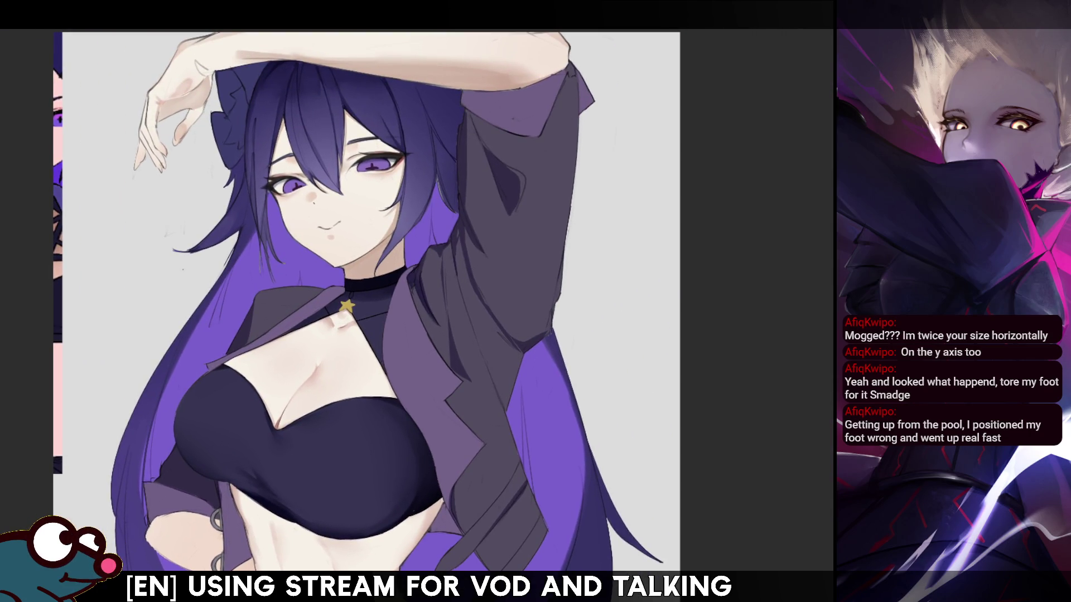
pyautogui.scroll(4, 192, 374)
pyautogui.moveTo(335, 279); pyautogui.dragTo(191, 375)
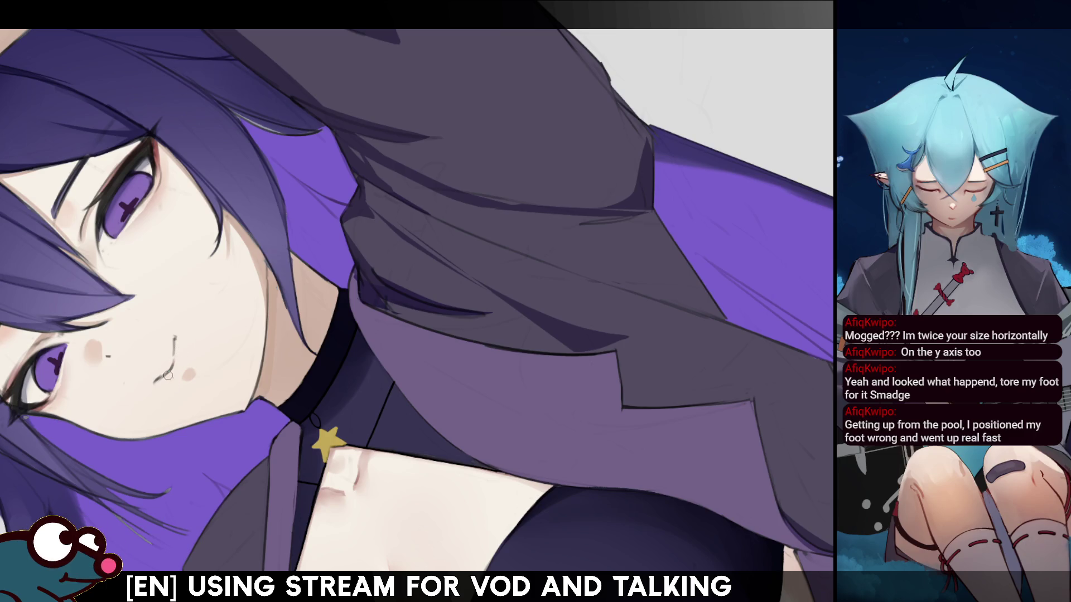
# - Paint a small pink stroke at the mouth, check it mirrored, undo the stray stroke, and reset the view
pyautogui.moveTo(167, 373); pyautogui.dragTo(180, 365)
pyautogui.press('h')
pyautogui.press('h')
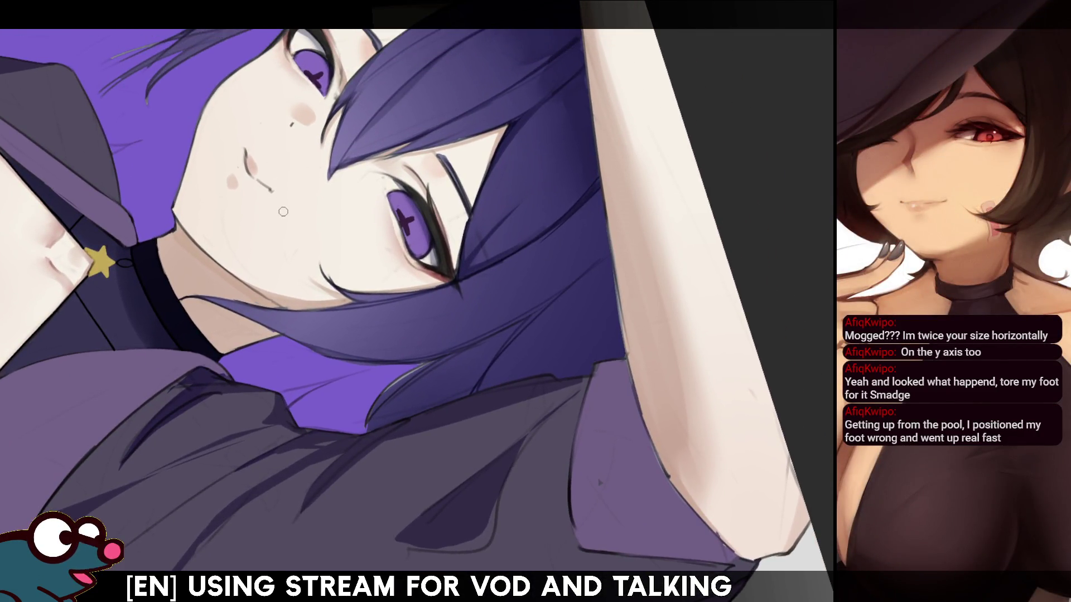
pyautogui.hotkey('ctrl', 'z')
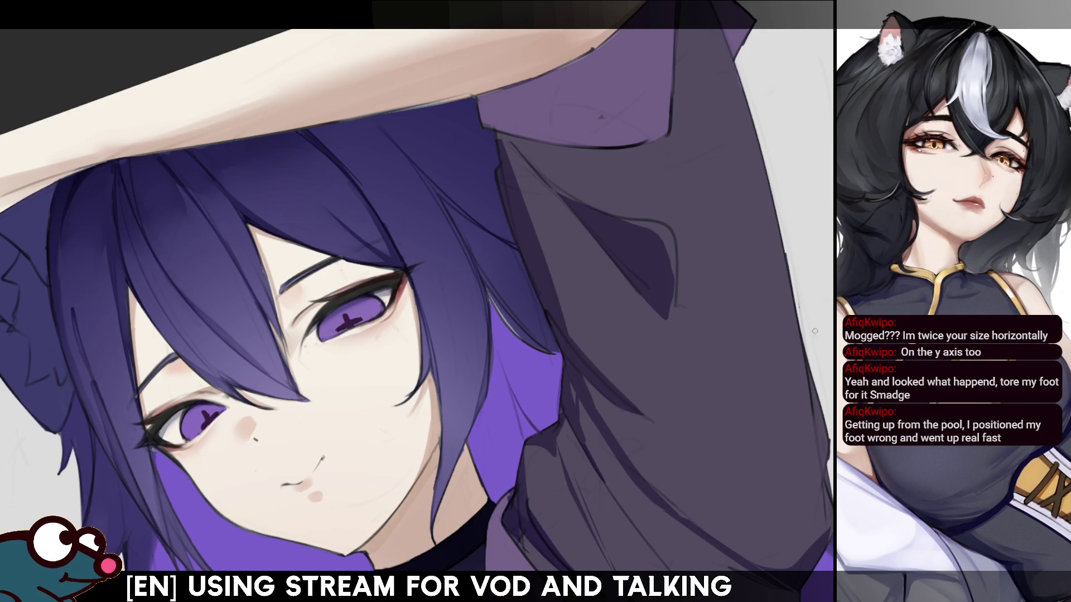
pyautogui.hotkey('ctrl', '0')
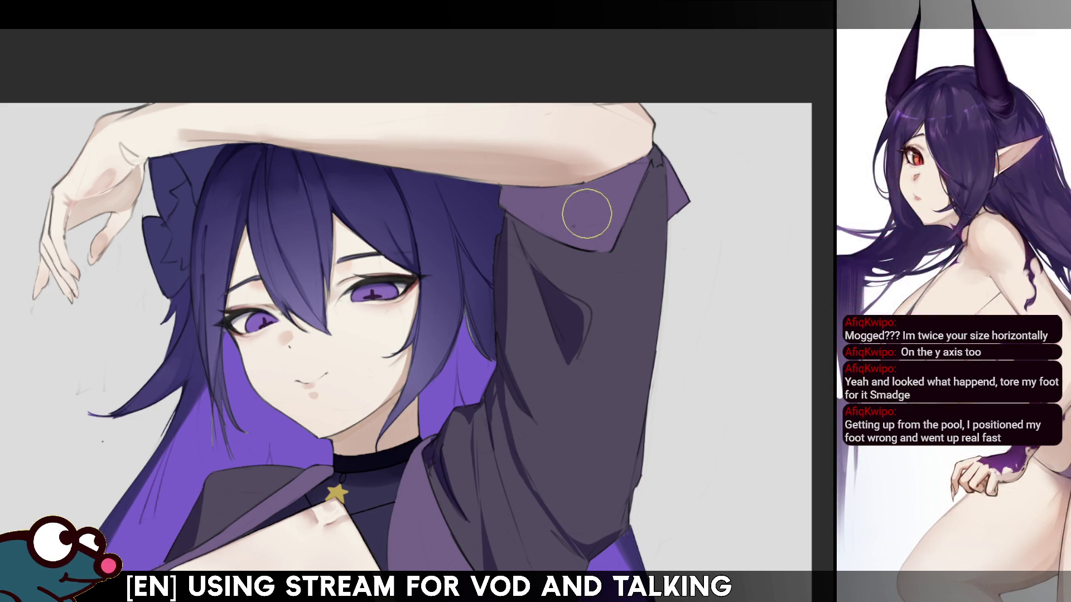
pyautogui.press('[')
pyautogui.press('[')
pyautogui.press('[')
pyautogui.hotkey('ctrl', 'z')
pyautogui.hotkey('ctrl', 'y')
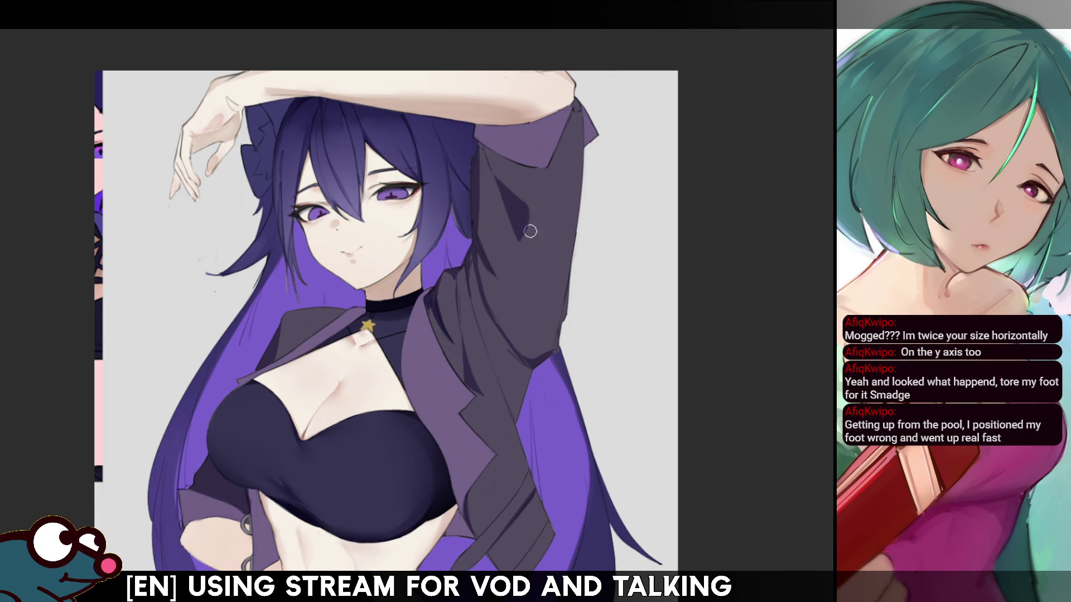
# - Resize the brush and draw a thin dark crease line along the raised jacket sleeve
pyautogui.press(']')
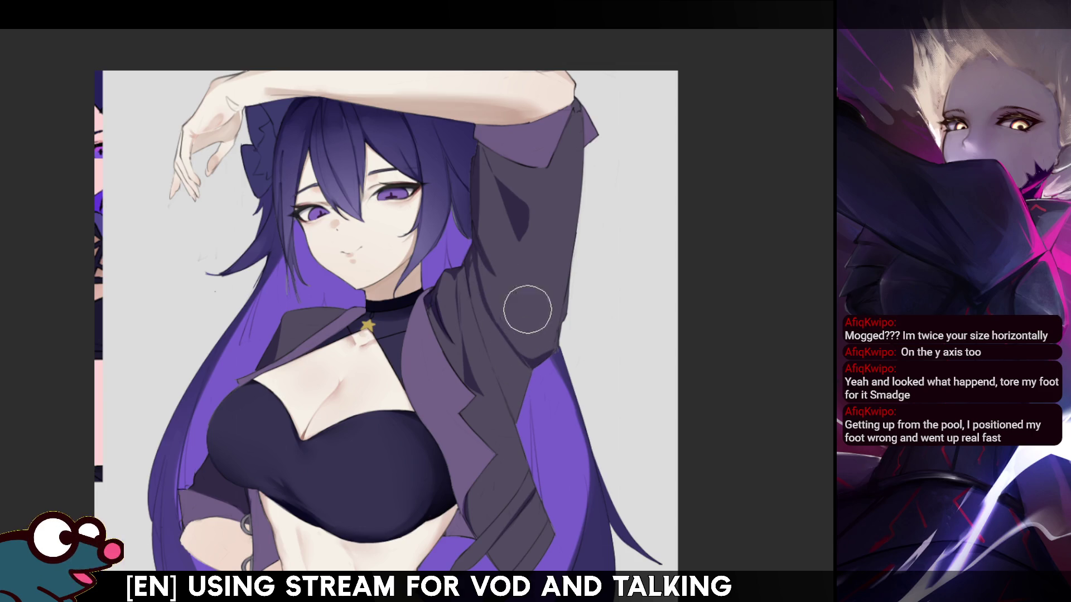
pyautogui.press('[')
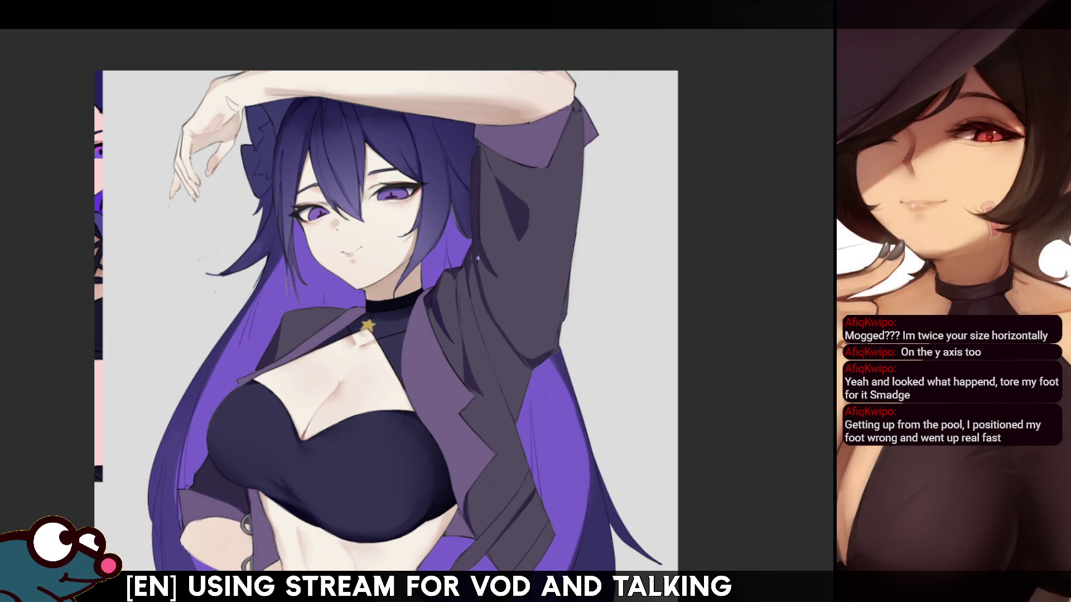
pyautogui.moveTo(480, 265); pyautogui.dragTo(498, 320)
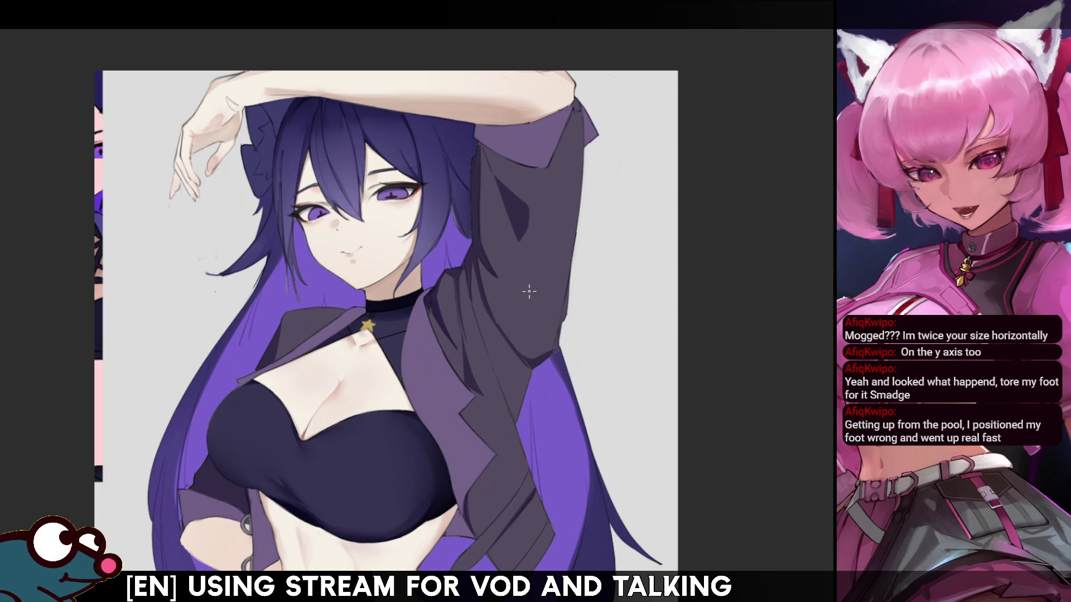
pyautogui.scroll(-1, 466, 369)
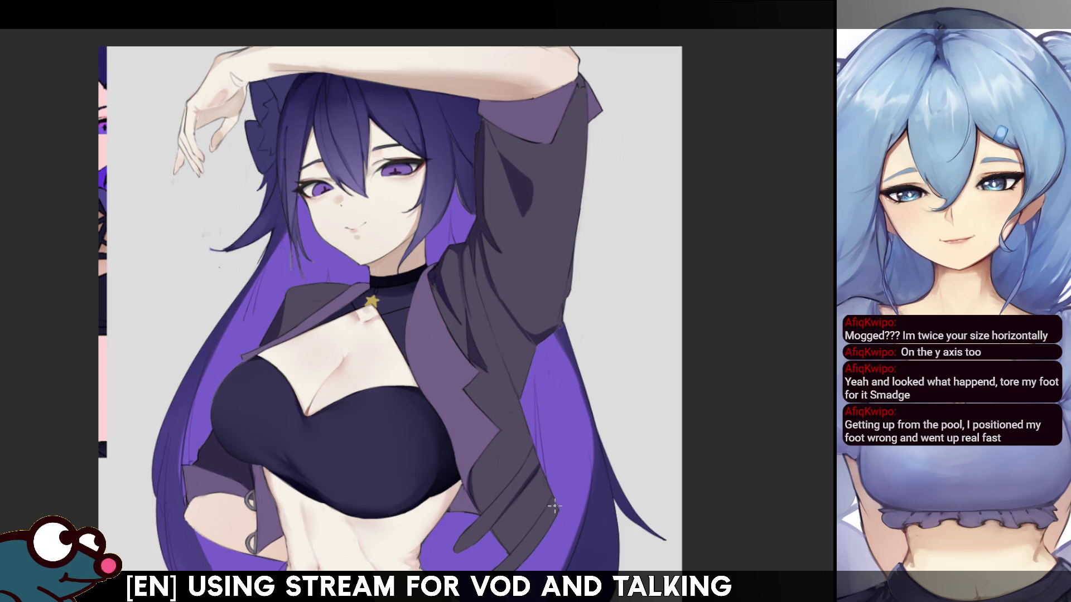
# - Zoom in on the girl's face and mirror the canvas view
pyautogui.scroll(3, 421, 299)
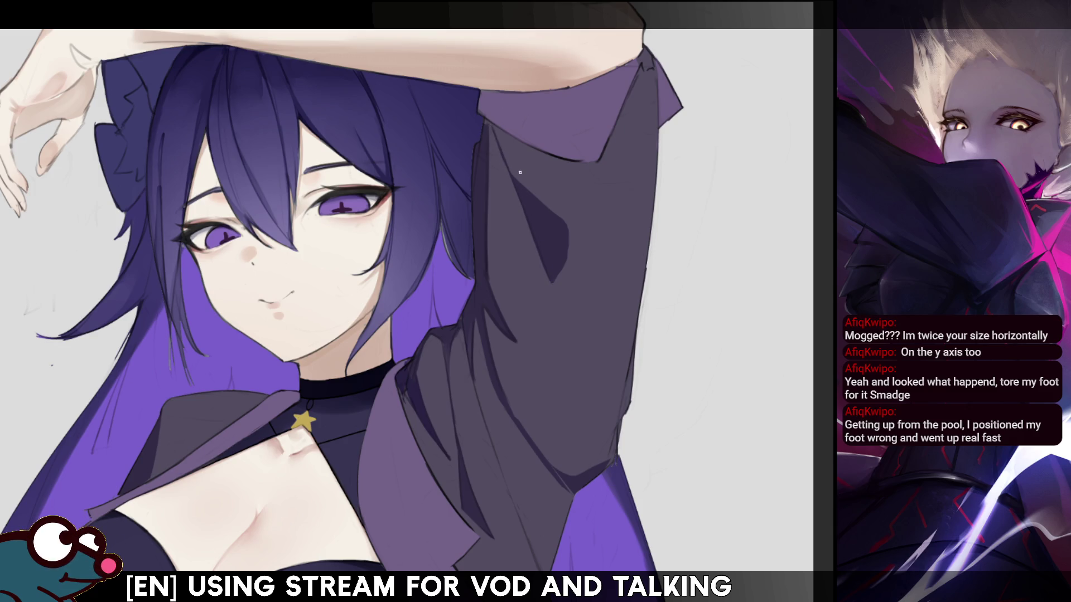
pyautogui.press('m')
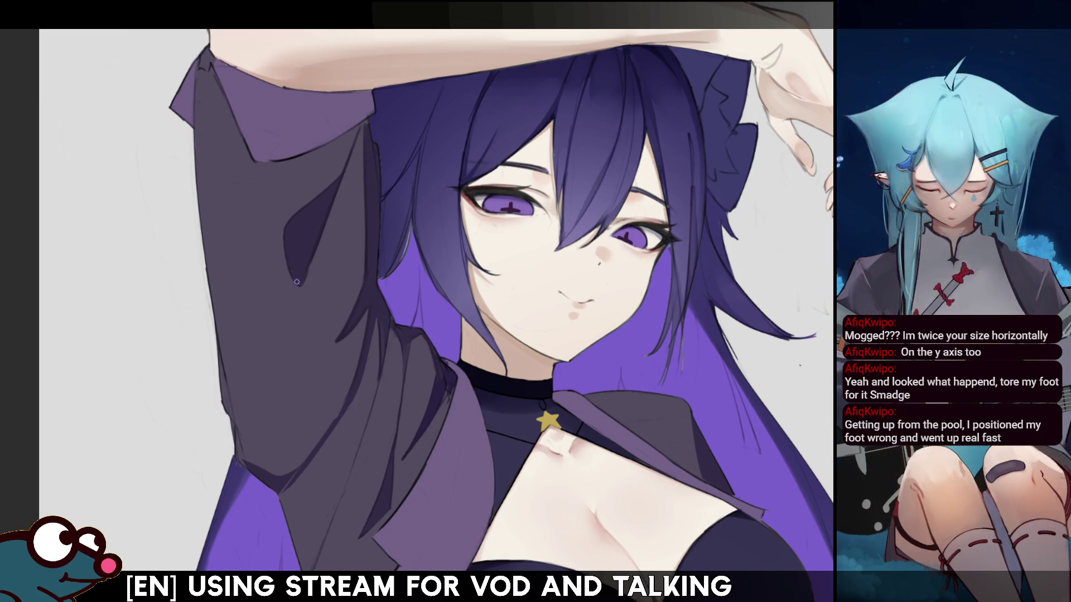
# - Unmirror the canvas and zoom out to see the whole drawing
pyautogui.press('m')
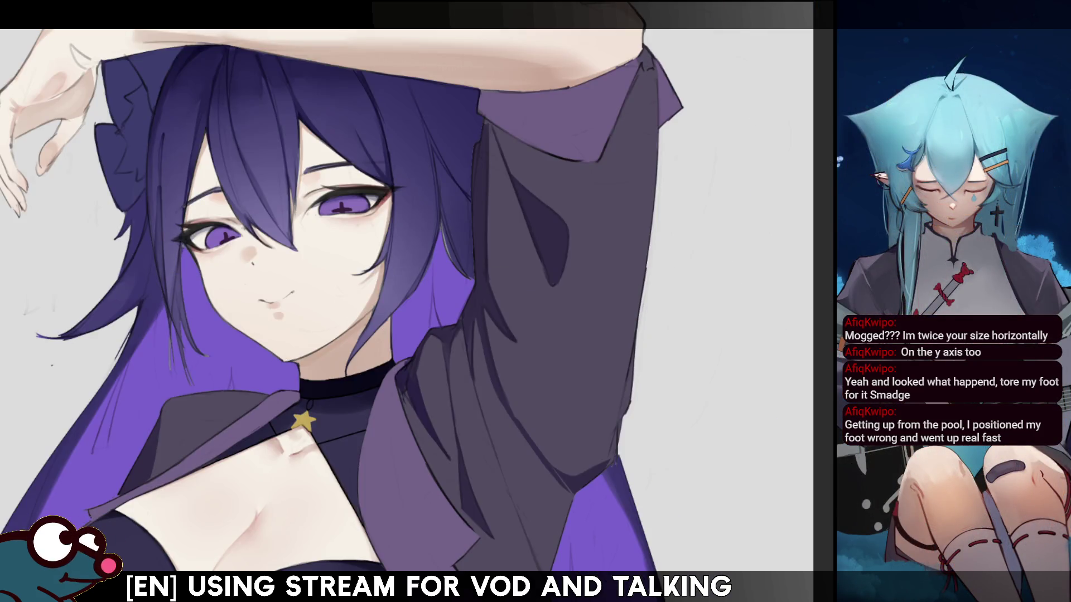
pyautogui.hotkey('ctrl', '-')
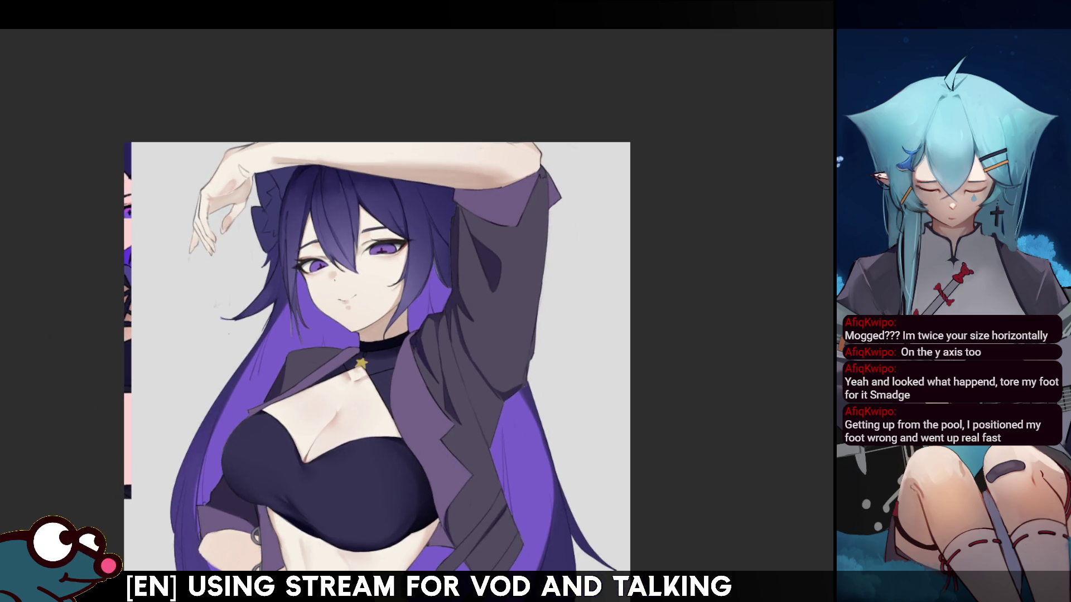
pyautogui.scroll(-2, 377, 357)
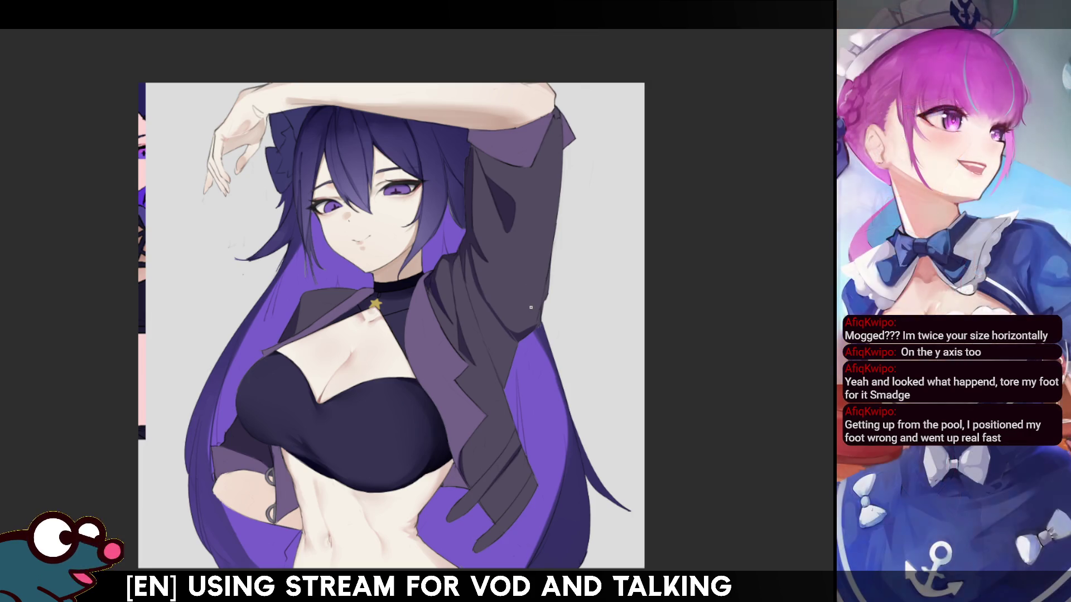
pyautogui.moveTo(558, 167); pyautogui.dragTo(474, 73)
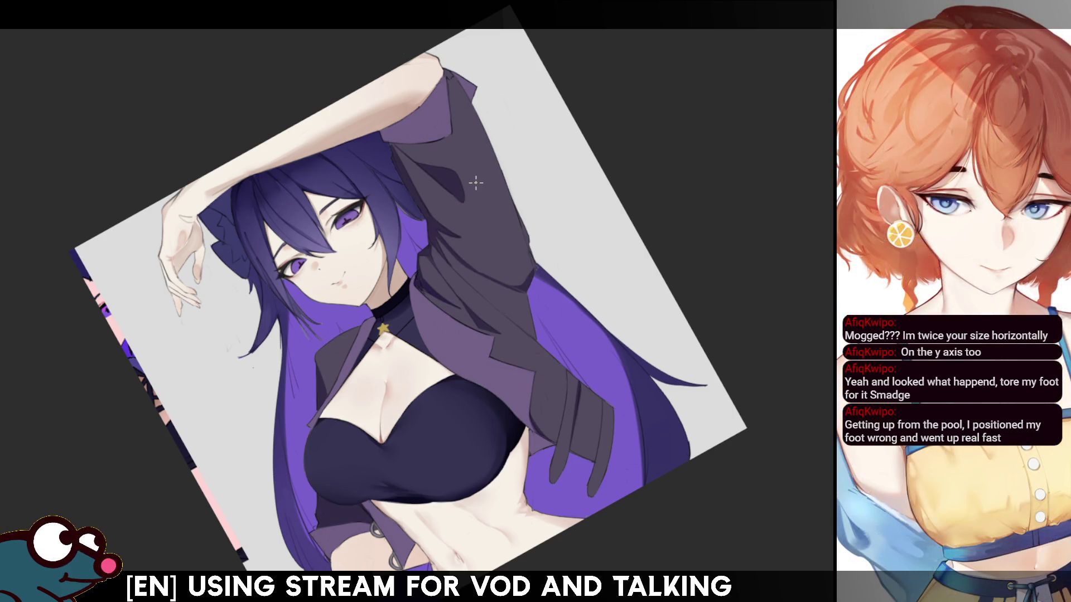
# - Remove the lighter jacket highlights and shade the sleeve darker, checking it in mirrored view
pyautogui.hotkey('ctrl', 'z')
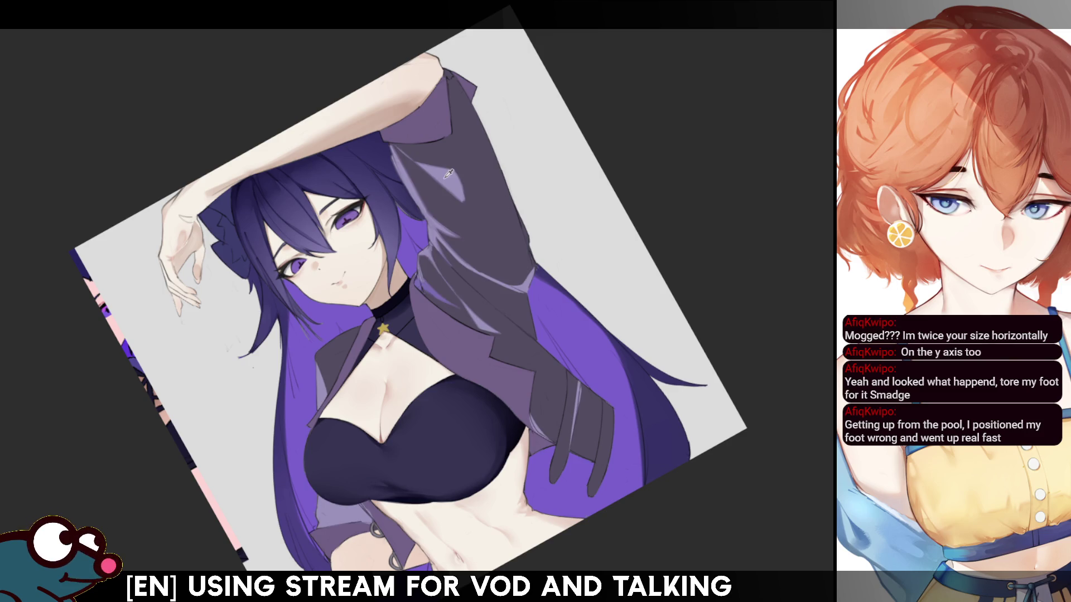
pyautogui.hotkey('ctrl', 'z')
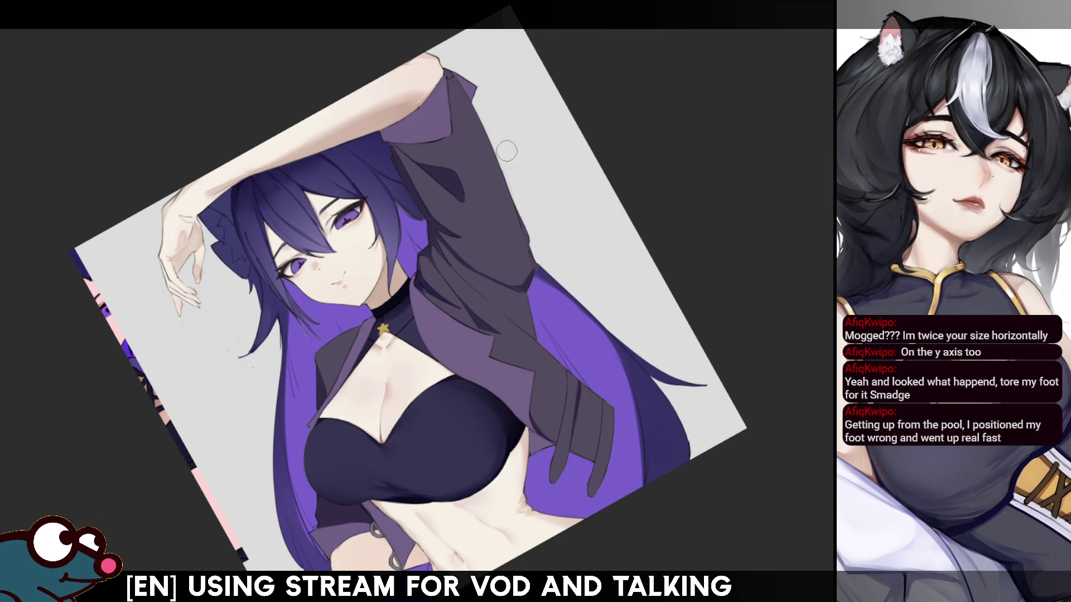
pyautogui.moveTo(505, 190); pyautogui.dragTo(521, 237)
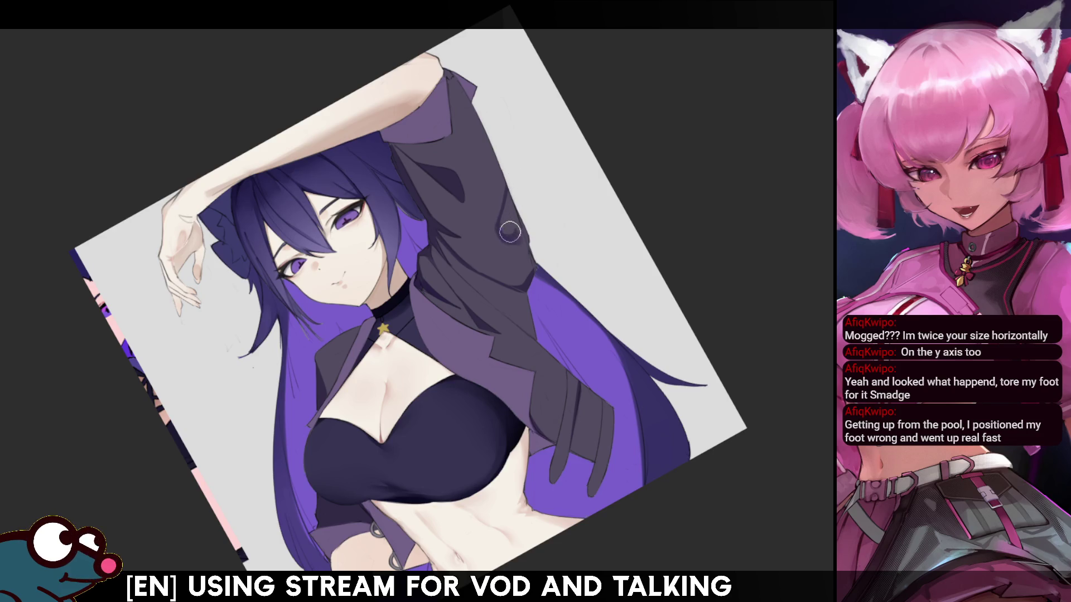
pyautogui.press('m')
pyautogui.press('m')
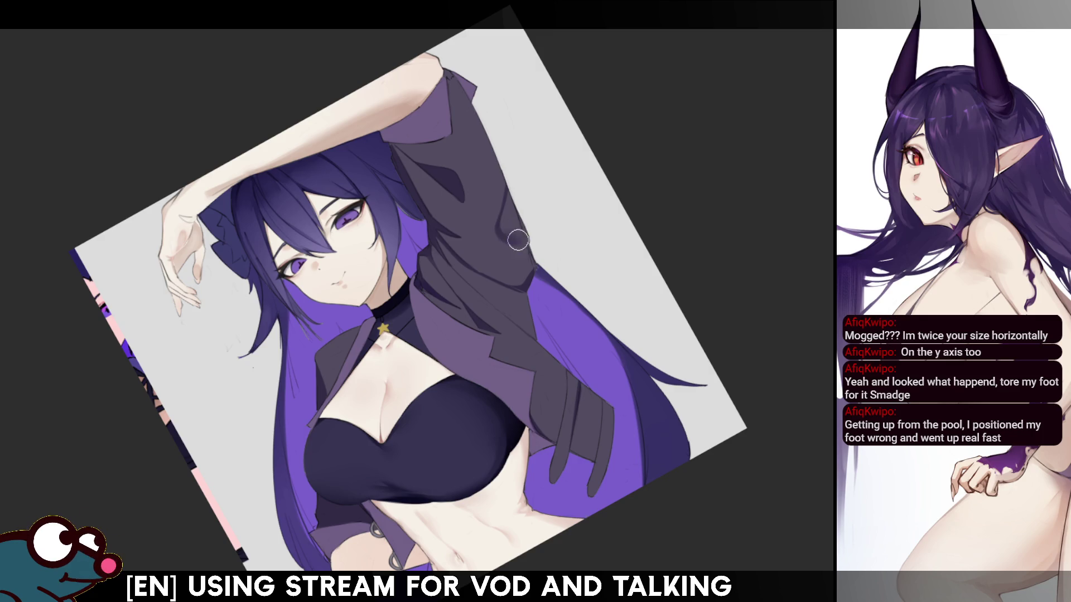
pyautogui.press('h')
pyautogui.press('h')
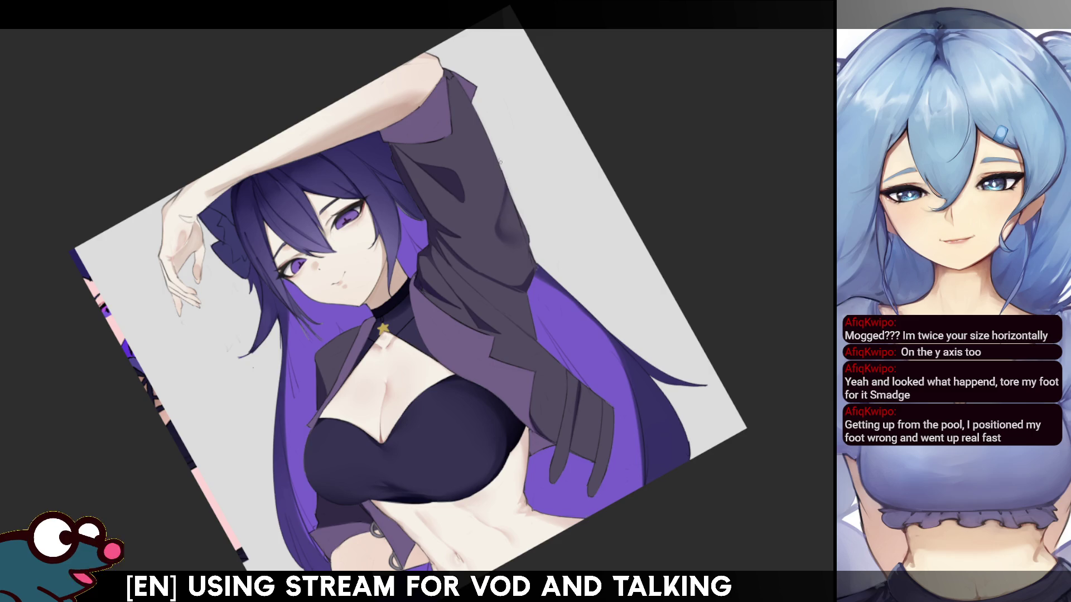
# - Recheck the figure mirrored, darken the sleeve edge, and reset the view upright and fitted
pyautogui.press('m')
pyautogui.press('m')
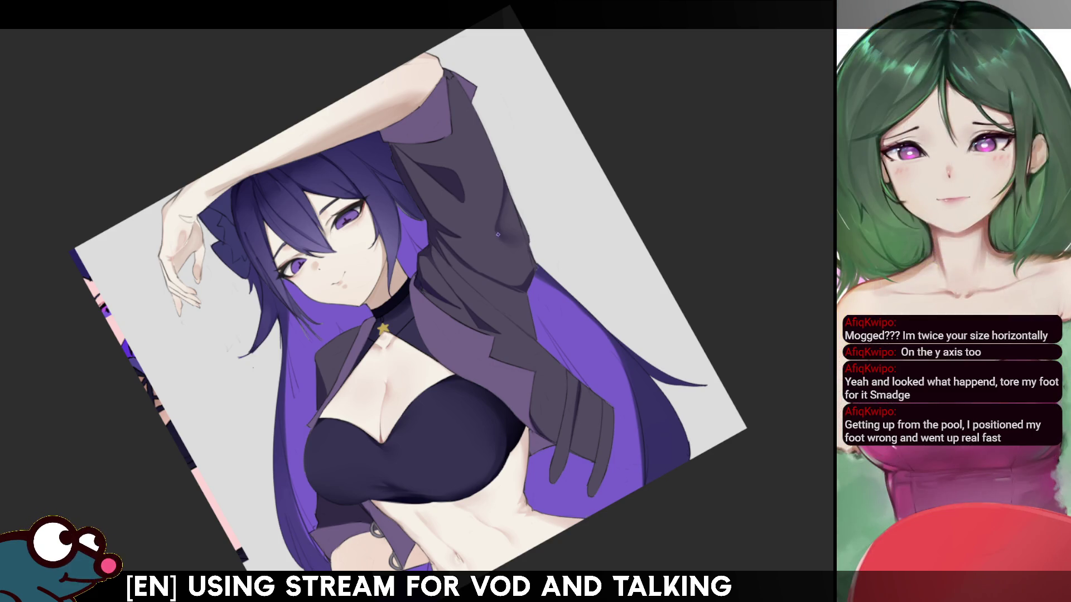
pyautogui.press('h')
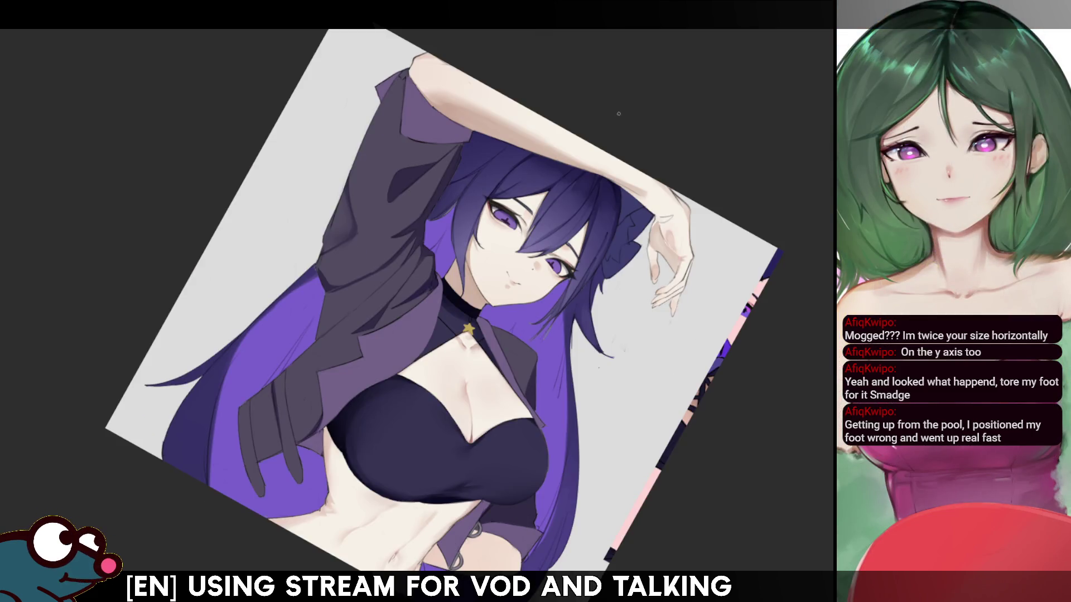
pyautogui.press('h')
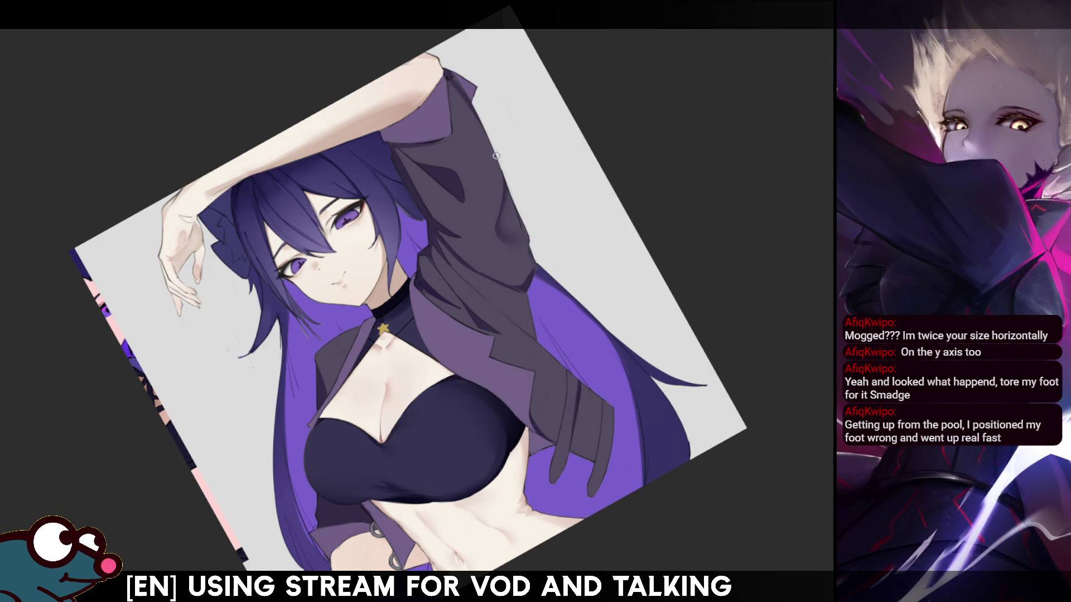
pyautogui.moveTo(470, 102); pyautogui.dragTo(478, 121)
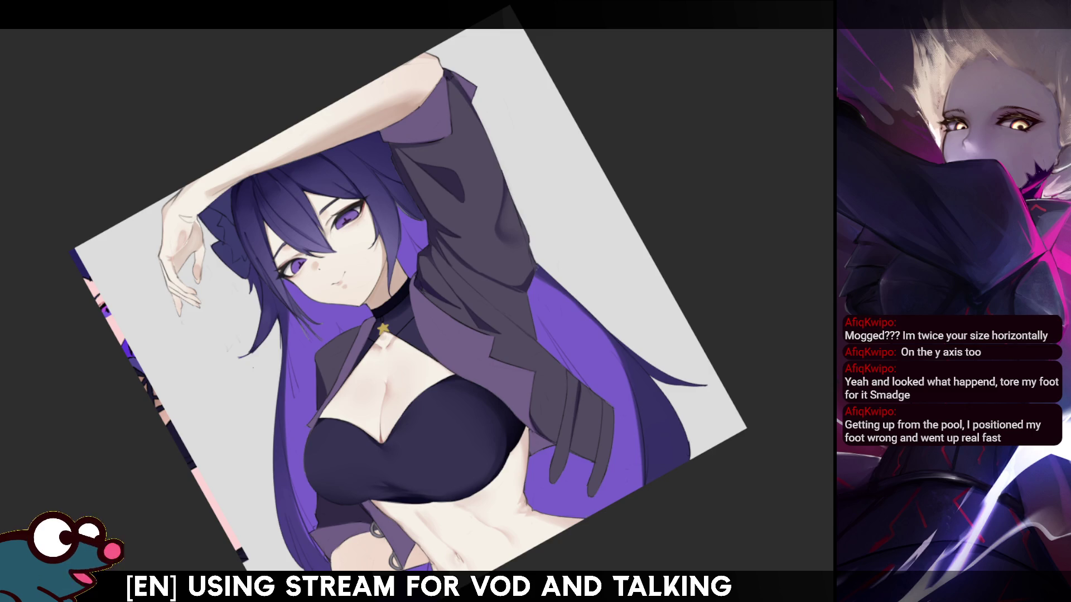
pyautogui.hotkey('ctrl', '0')
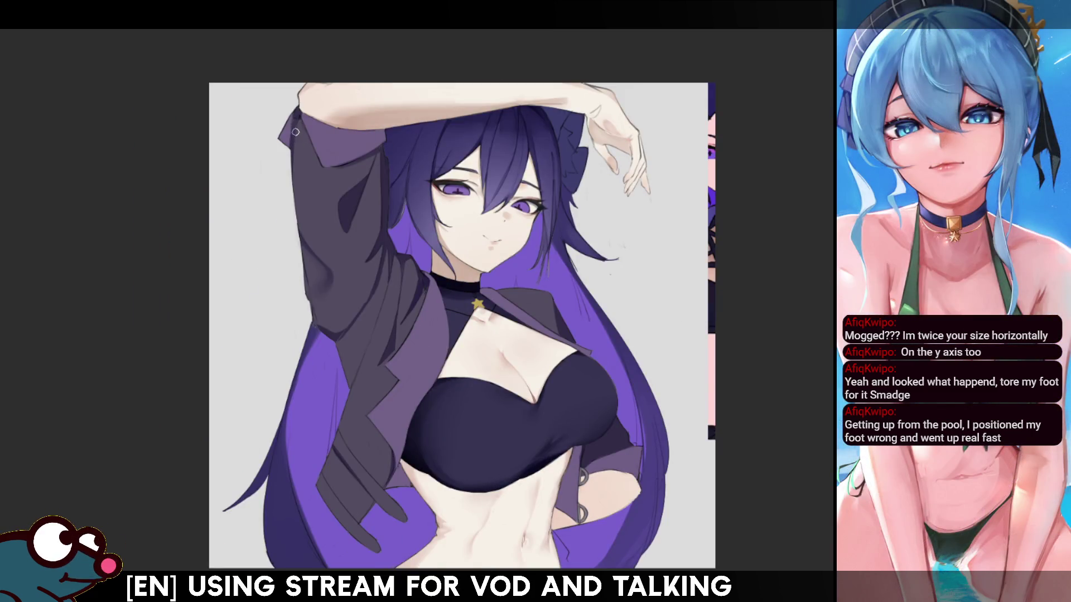
# - Brush a faint shadow stroke along the jacket sleeve in the mirrored view
pyautogui.press('h')
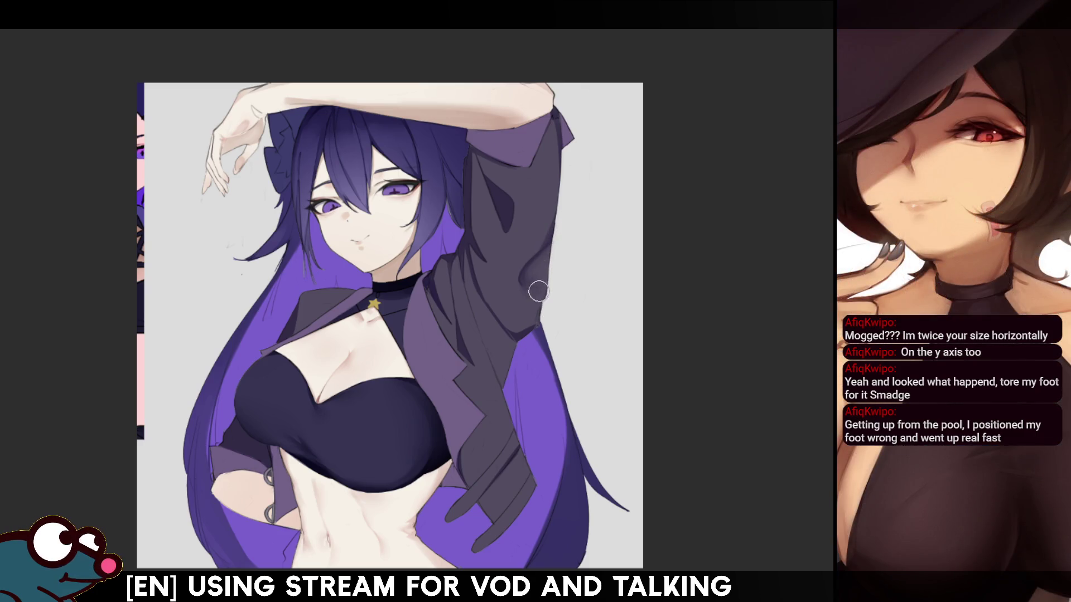
pyautogui.press('h')
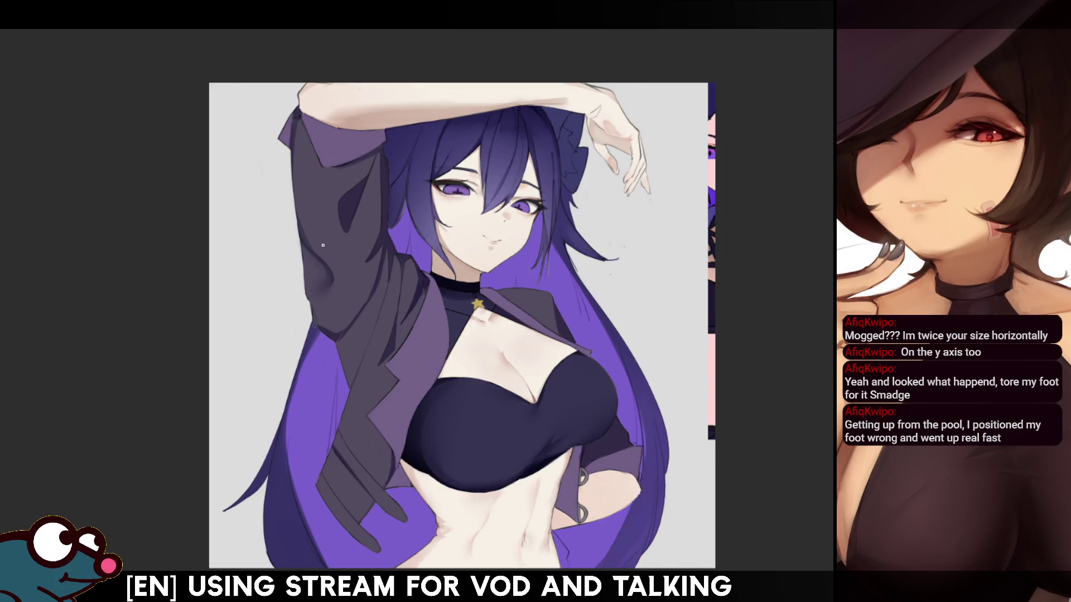
pyautogui.moveTo(305, 262); pyautogui.dragTo(302, 249)
pyautogui.press('h')
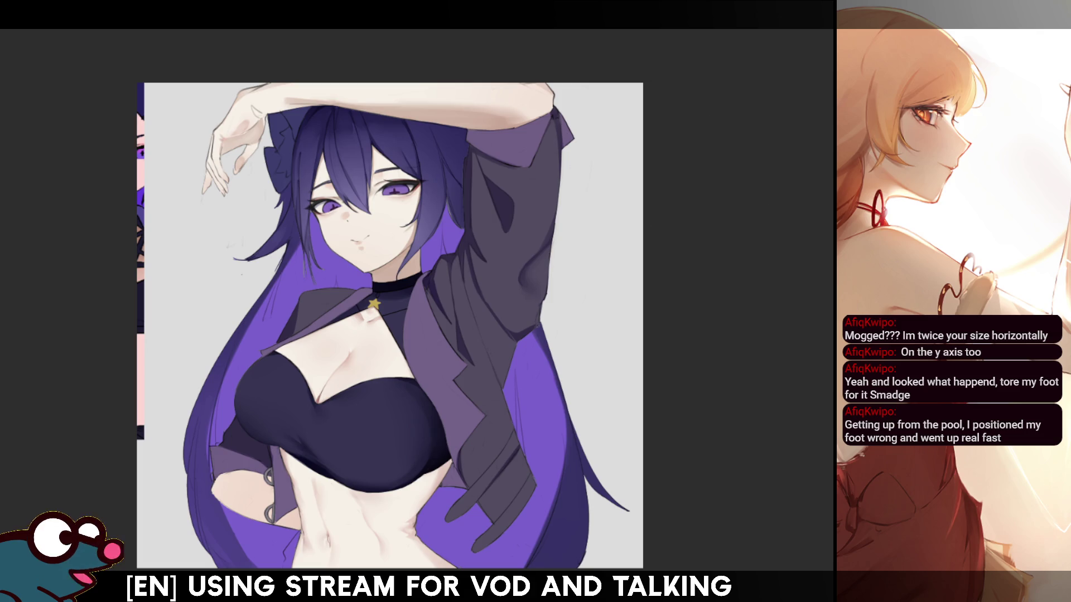
# - Pan the drawing down and back up, then zoom in and tilt the view
pyautogui.moveTo(464, 206); pyautogui.dragTo(475, 253)
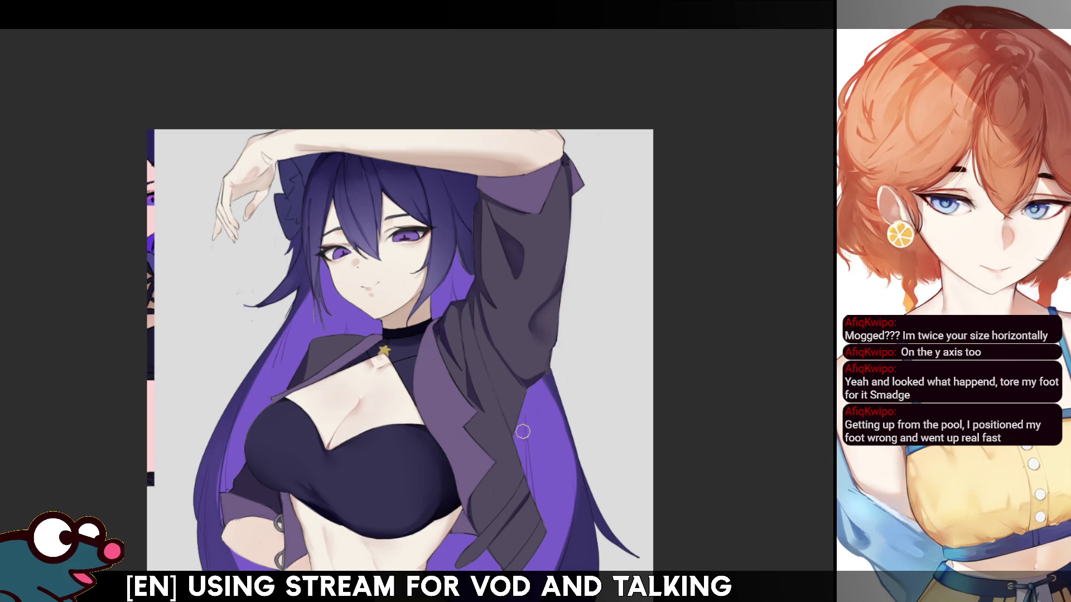
pyautogui.moveTo(725, 273)
pyautogui.mouseDown()
pyautogui.moveTo(759, 203)
pyautogui.moveTo(734, 223)
pyautogui.mouseUp()
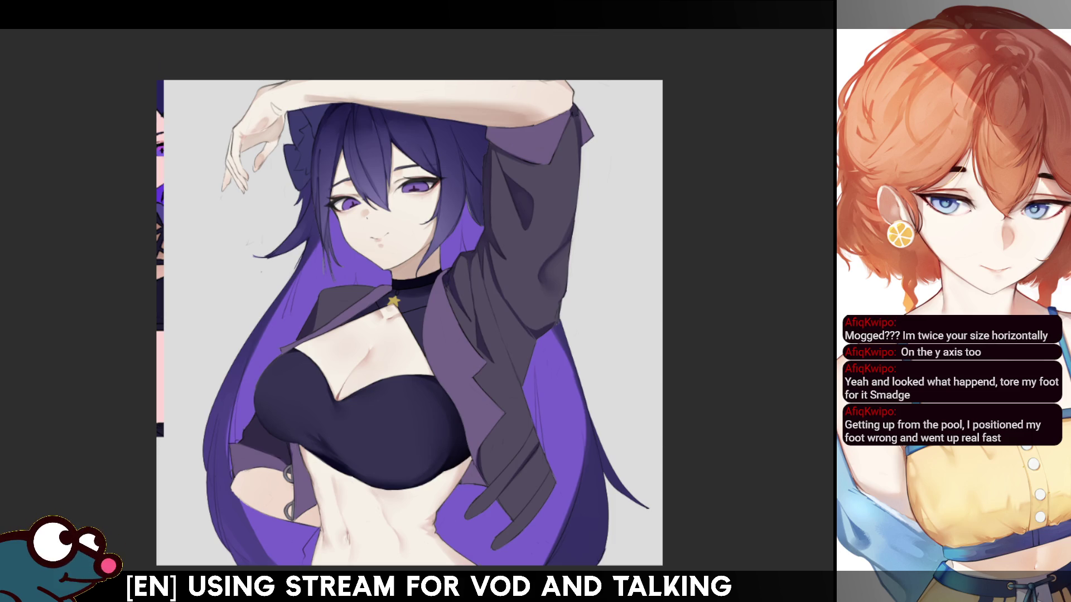
pyautogui.scroll(2, 409, 322)
pyautogui.moveTo(502, 279)
pyautogui.mouseDown()
pyautogui.moveTo(413, 379)
pyautogui.moveTo(423, 424)
pyautogui.mouseUp()
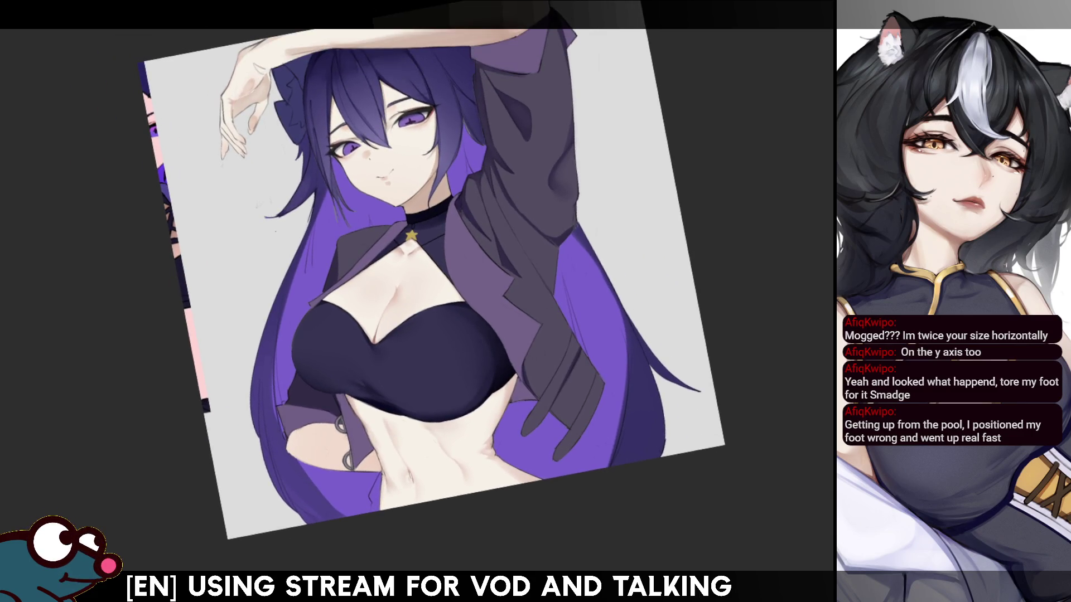
pyautogui.moveTo(423, 424); pyautogui.dragTo(482, 540)
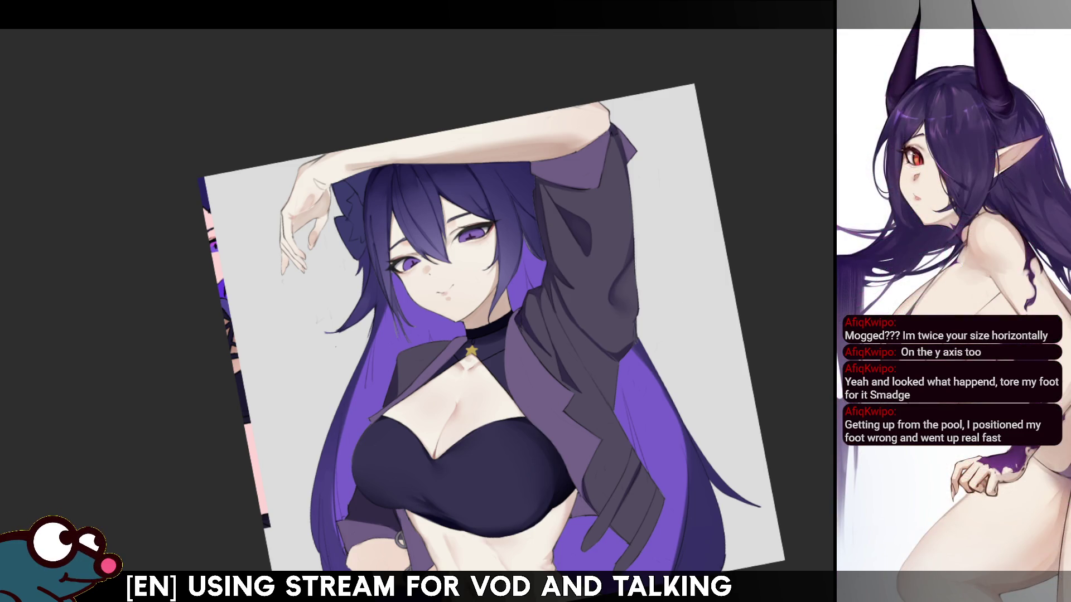
pyautogui.scroll(3, 491, 335)
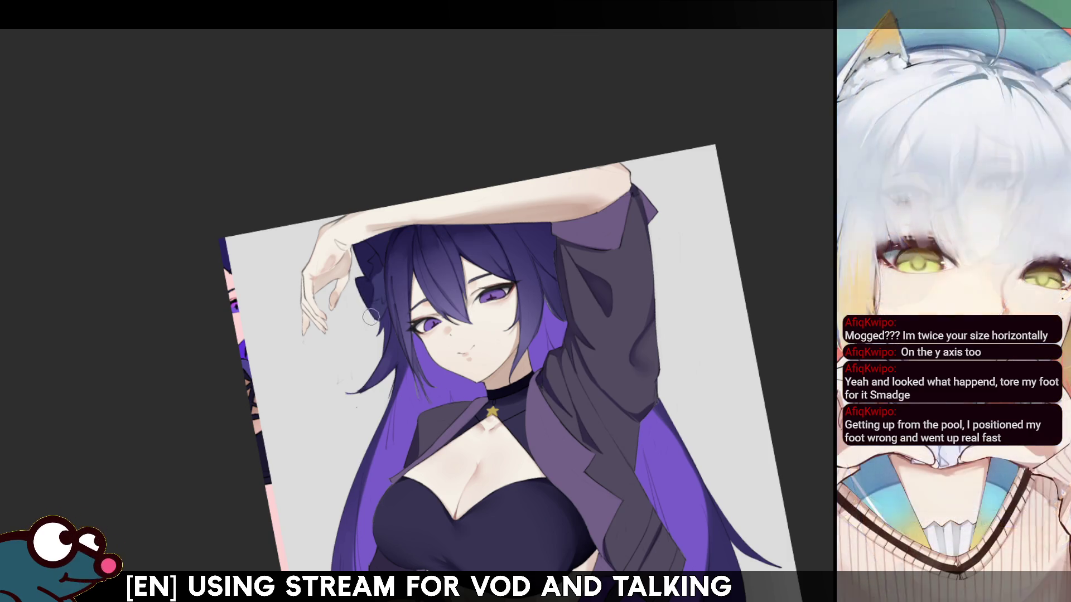
# - Try small lasso selections on the hair near the ear, then clear them and zoom in on the bow
pyautogui.press('l')
pyautogui.moveTo(372, 313)
pyautogui.mouseDown()
pyautogui.moveTo(383, 279)
pyautogui.moveTo(374, 313)
pyautogui.mouseUp()
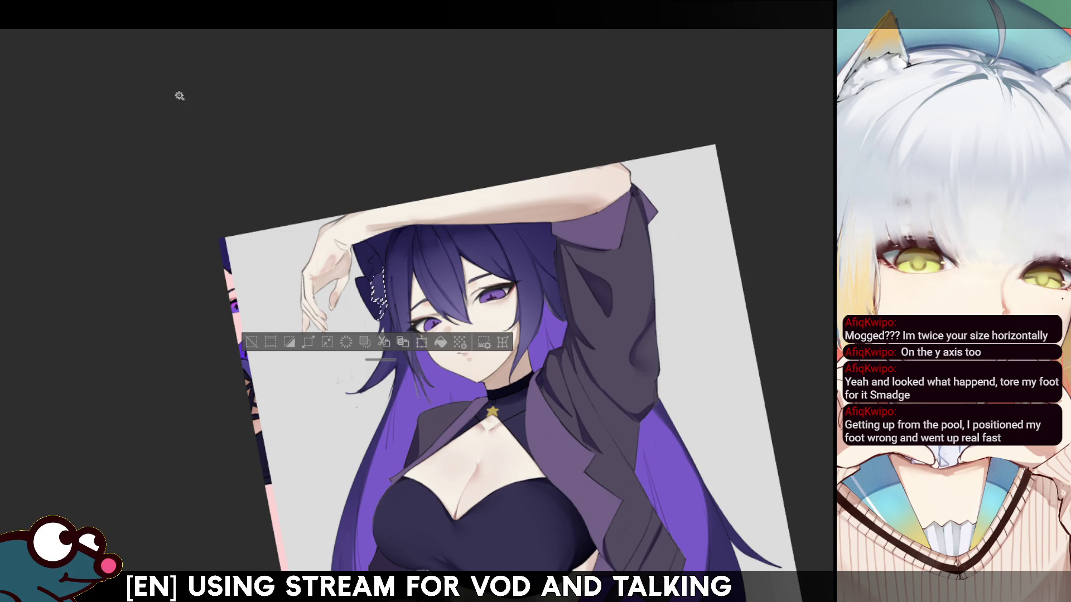
pyautogui.hotkey('ctrl', 'd')
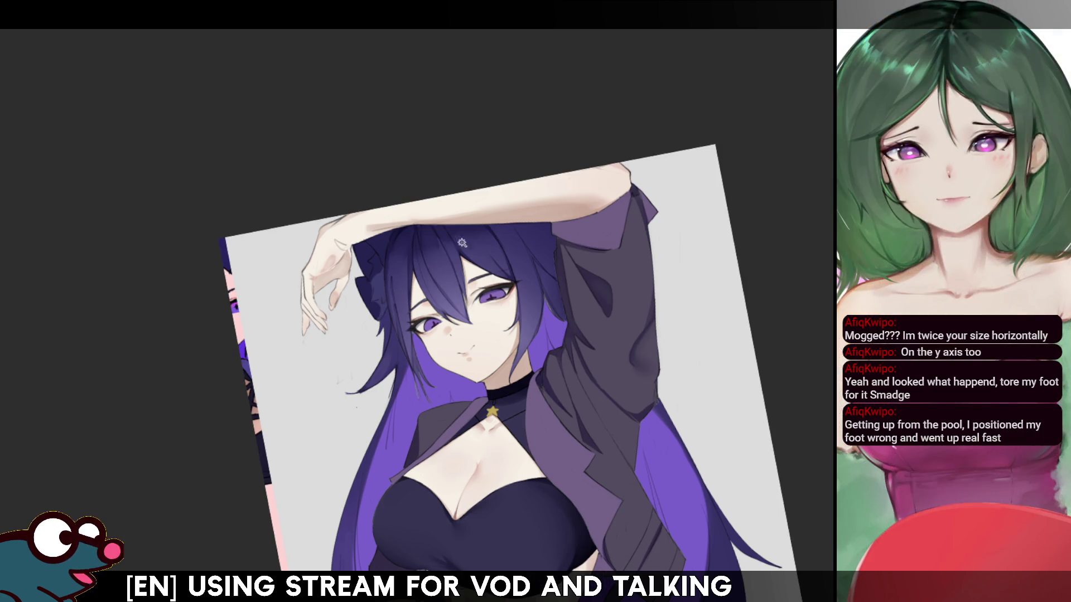
pyautogui.moveTo(379, 255)
pyautogui.mouseDown()
pyautogui.moveTo(385, 312)
pyautogui.moveTo(378, 257)
pyautogui.mouseUp()
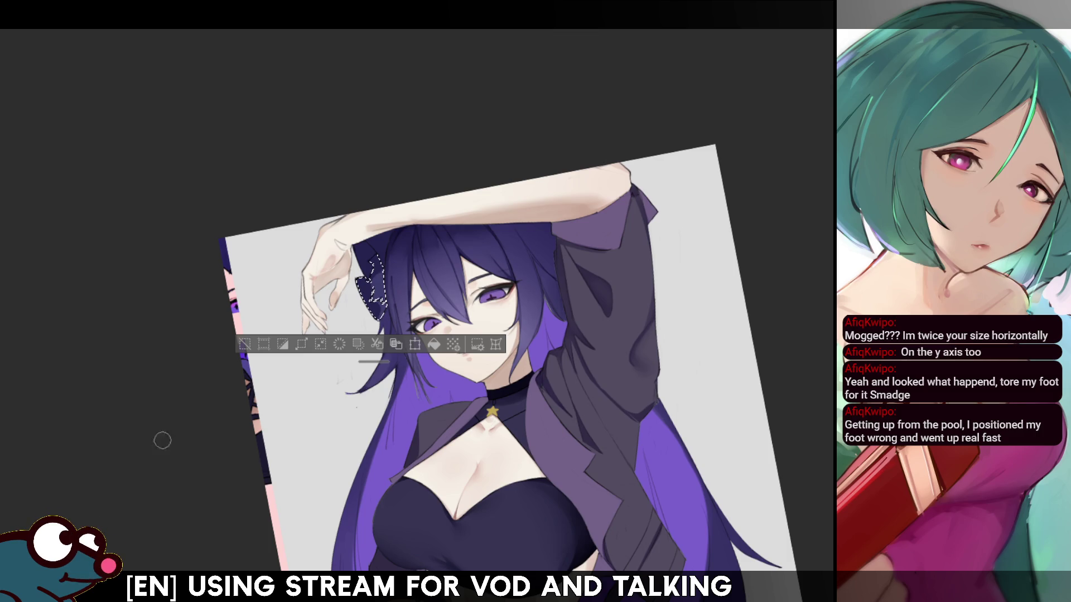
pyautogui.hotkey('ctrl', '+')
pyautogui.hotkey('ctrl', '+')
pyautogui.hotkey('ctrl', '+')
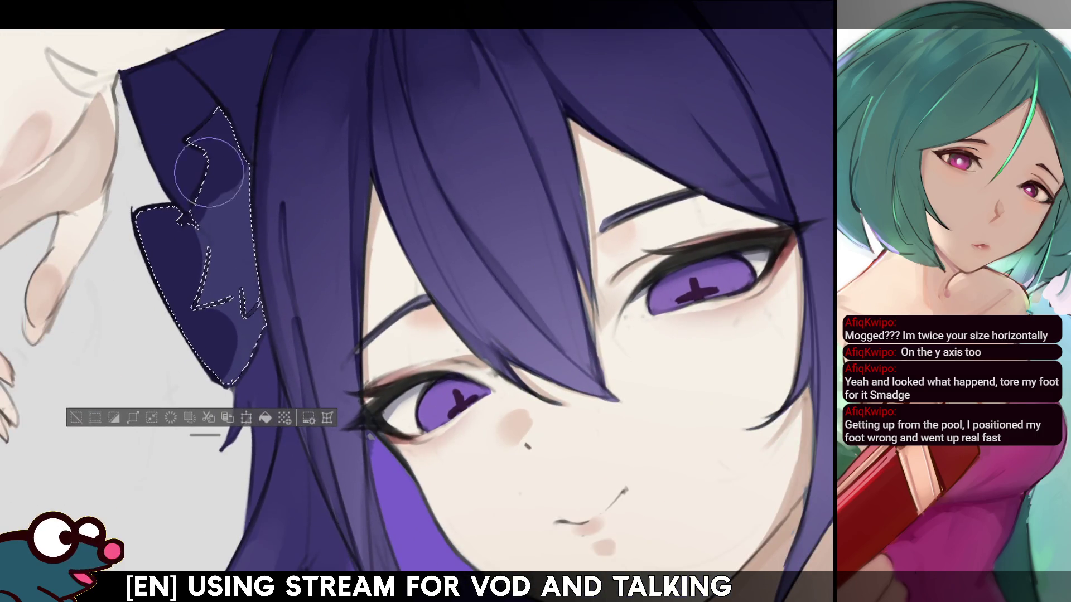
pyautogui.hotkey('ctrl', 'd')
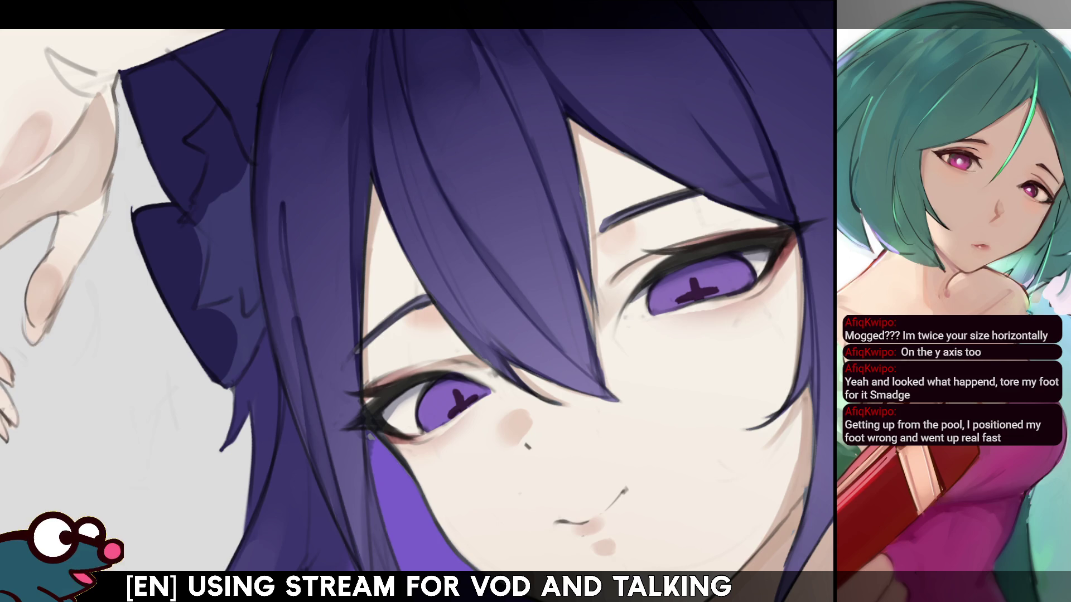
# - Lasso the ear shape by the bow, fill it with light lavender, and deselect
pyautogui.moveTo(119, 73)
pyautogui.mouseDown()
pyautogui.moveTo(161, 177)
pyautogui.moveTo(207, 241)
pyautogui.moveTo(200, 303)
pyautogui.moveTo(235, 293)
pyautogui.moveTo(254, 310)
pyautogui.moveTo(261, 275)
pyautogui.mouseUp()
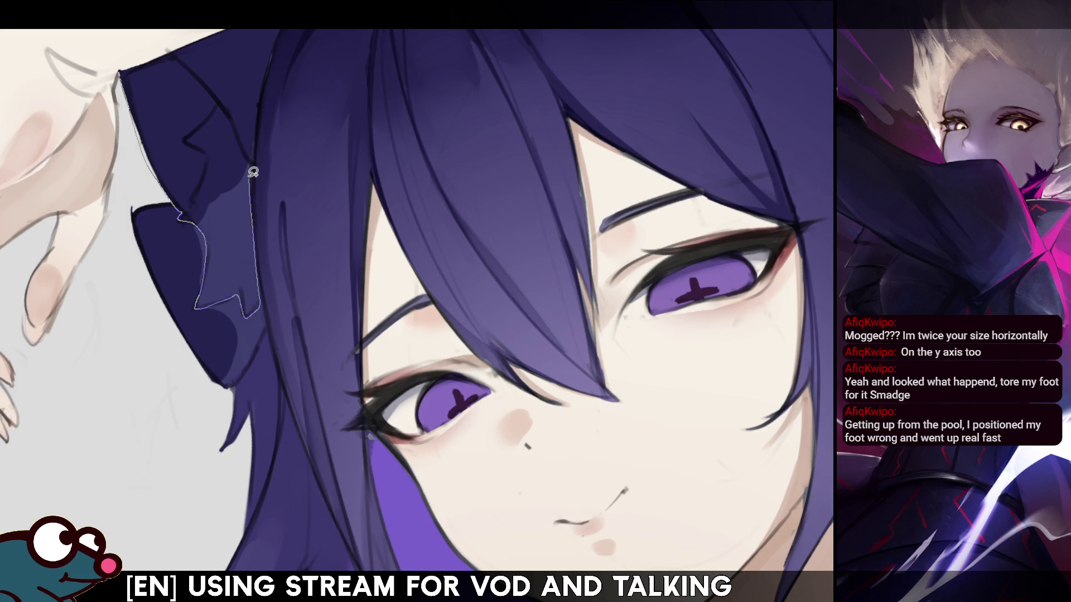
pyautogui.moveTo(247, 147); pyautogui.dragTo(173, 47)
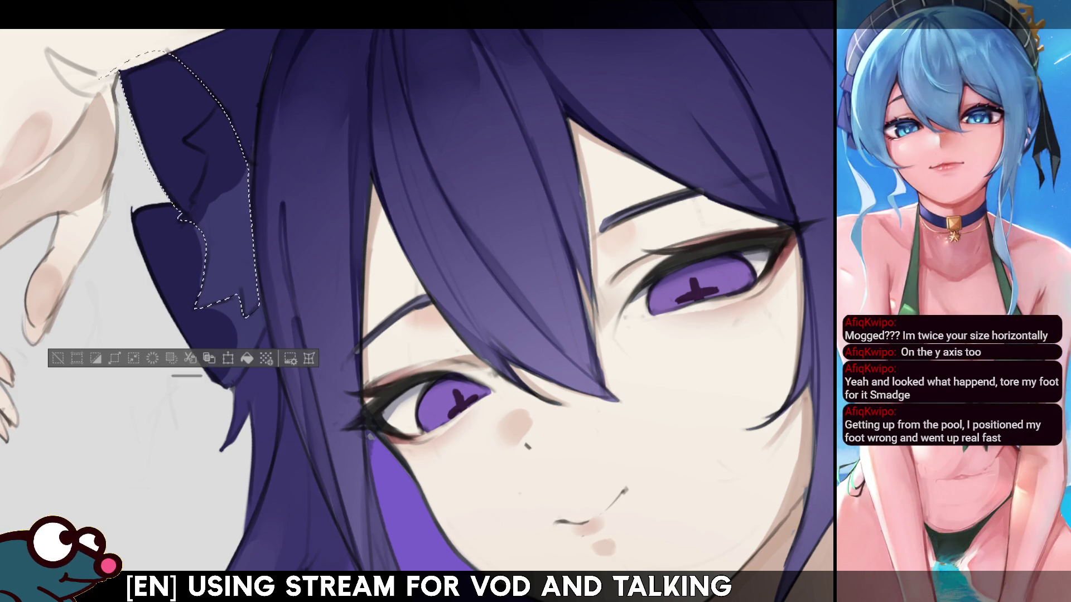
pyautogui.hotkey('alt', 'BackSpace')
pyautogui.hotkey('ctrl', 'd')
pyautogui.hotkey('ctrl', '0')
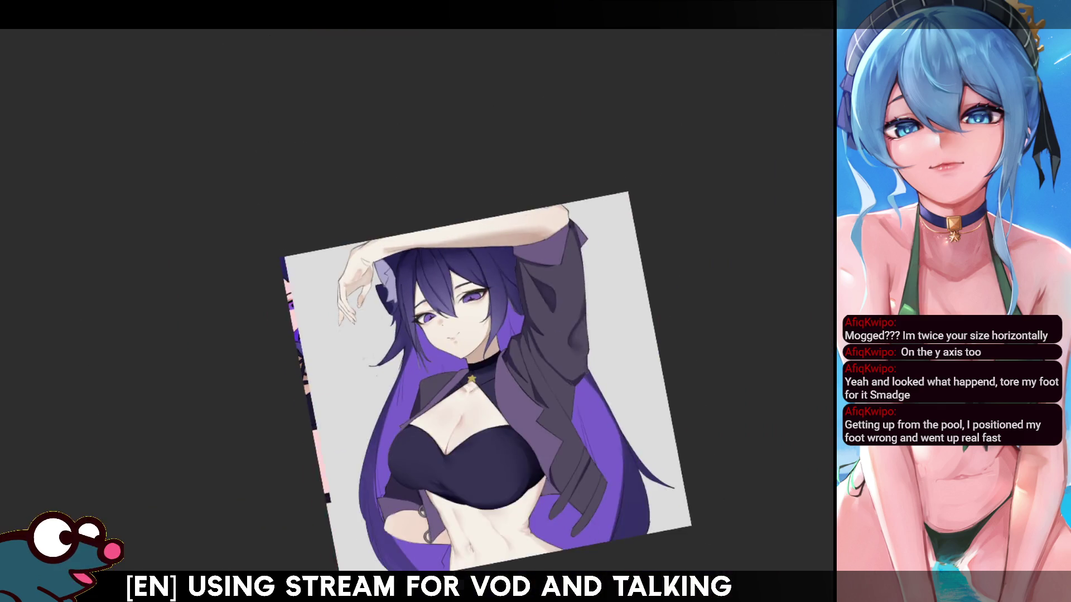
# - Select the dark lower bow shape and fill it with light grey-mauve
pyautogui.press('h')
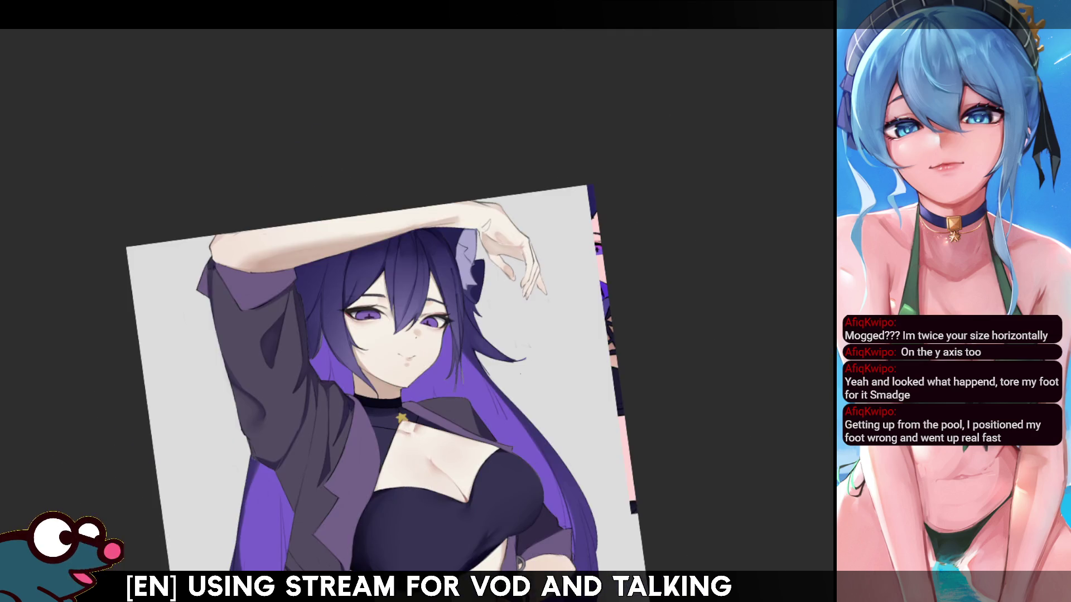
pyautogui.press('h')
pyautogui.scroll(5, 329, 282)
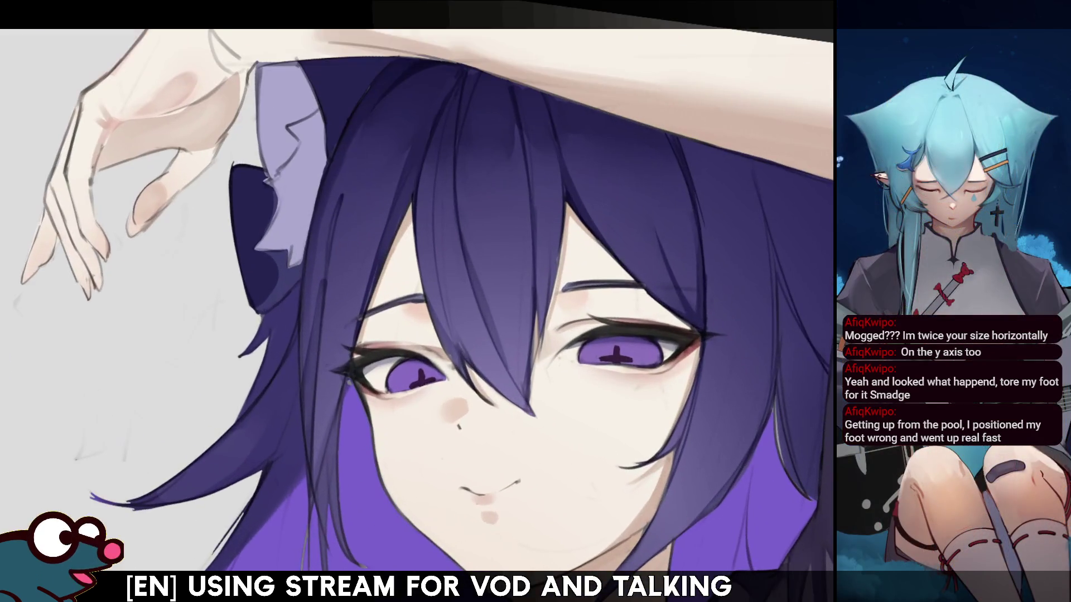
pyautogui.scroll(-1, 441, 312)
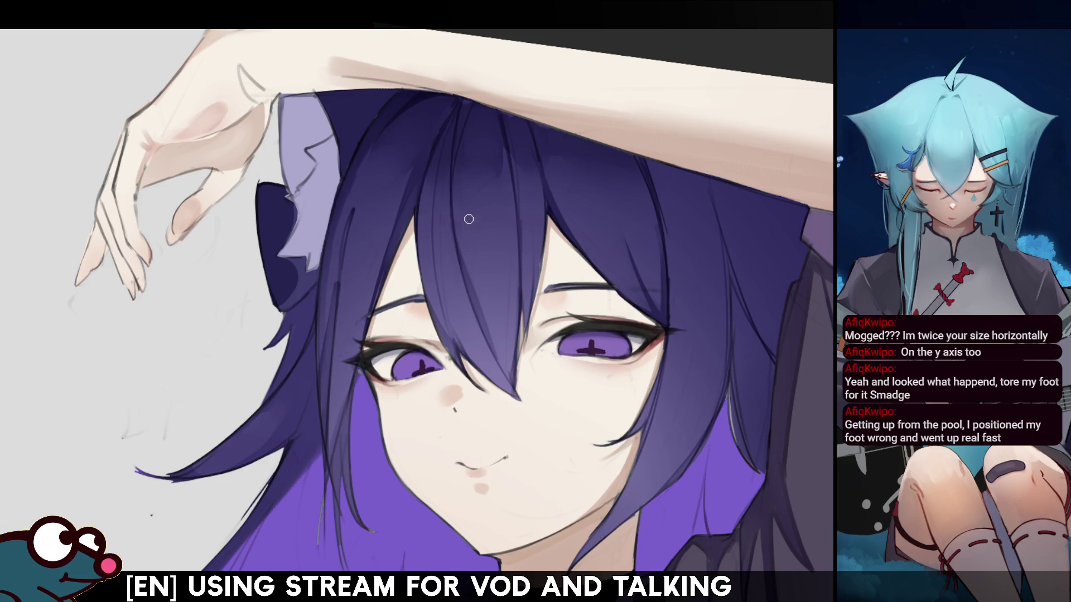
pyautogui.click(301, 281)
pyautogui.click(289, 280)
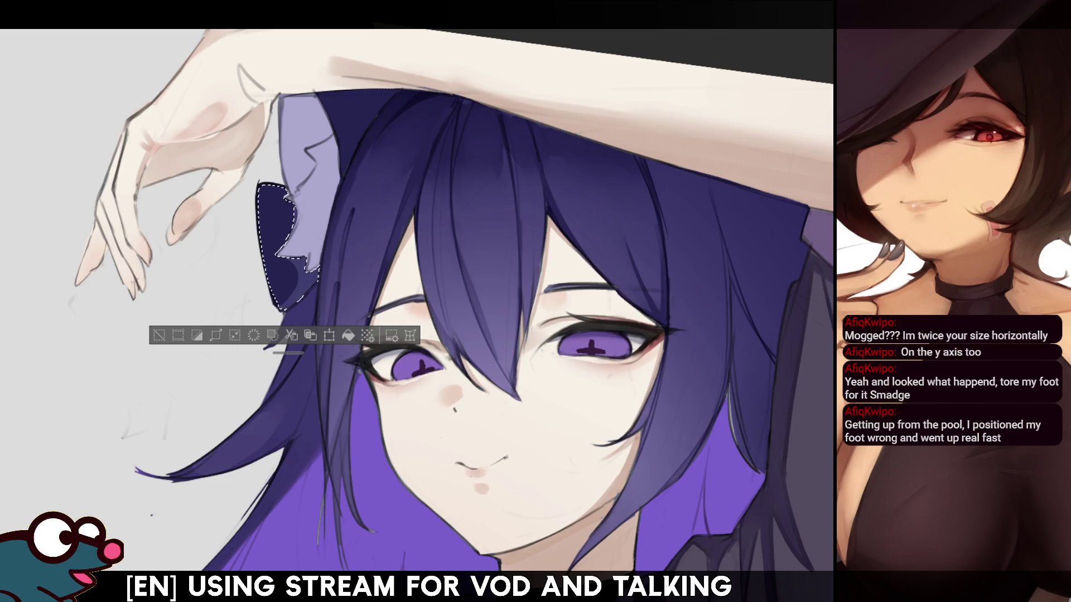
pyautogui.press('Delete')
pyautogui.hotkey('ctrl', 'd')
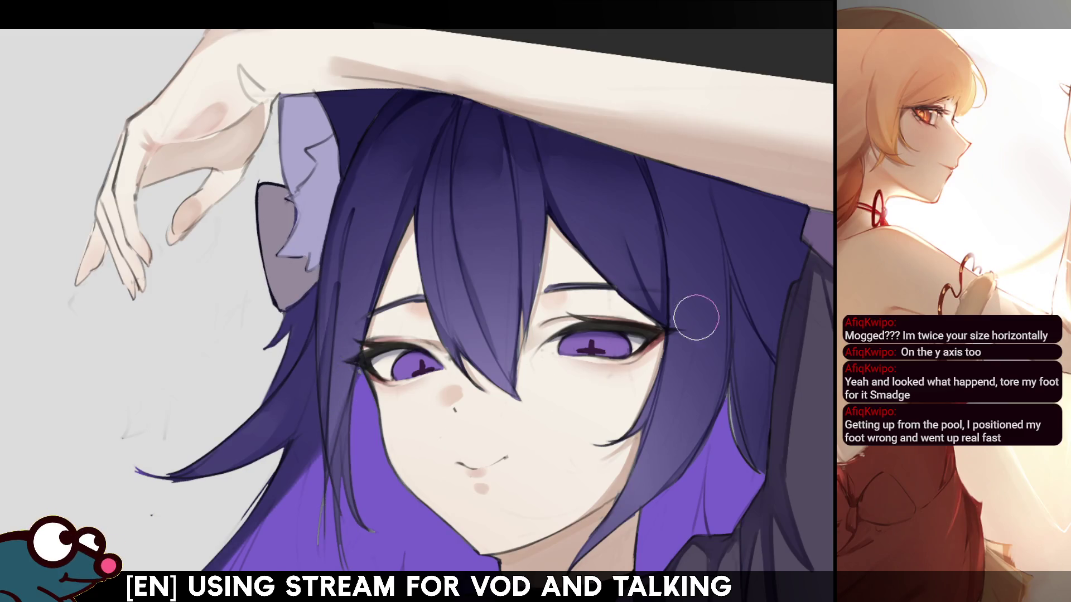
# - Zoom out, check the drawing mirrored, then rotate and zoom in on the face
pyautogui.hotkey('ctrl', '-')
pyautogui.hotkey('ctrl', '-')
pyautogui.hotkey('ctrl', '-')
pyautogui.press('h')
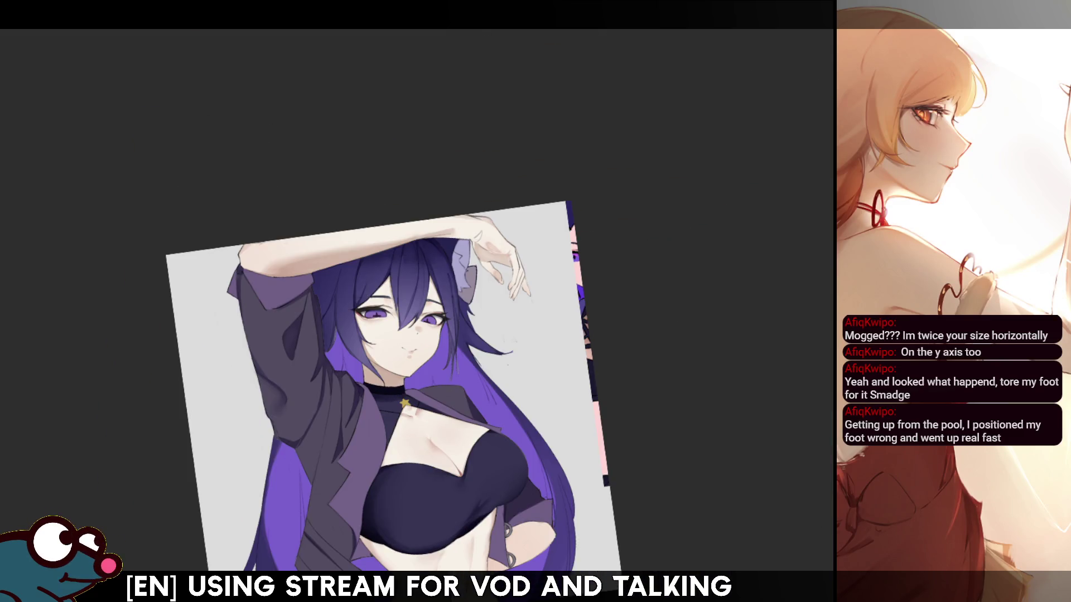
pyautogui.press('h')
pyautogui.press('-')
pyautogui.press('-')
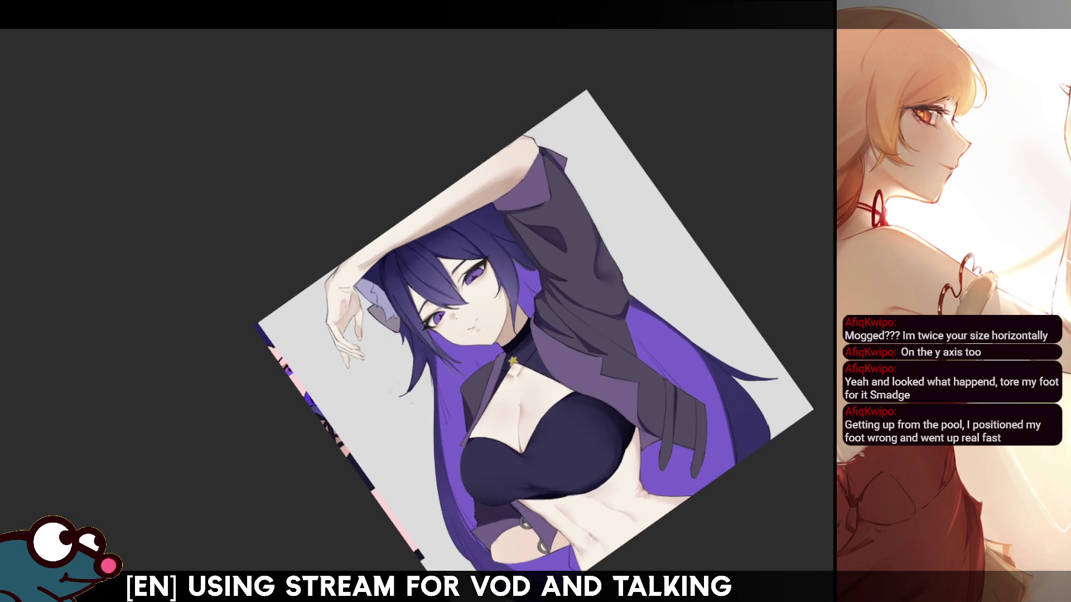
pyautogui.hotkey('ctrl', '+')
pyautogui.hotkey('ctrl', '+')
pyautogui.hotkey('ctrl', '+')
pyautogui.press('^')
pyautogui.press('^')
pyautogui.press('^')
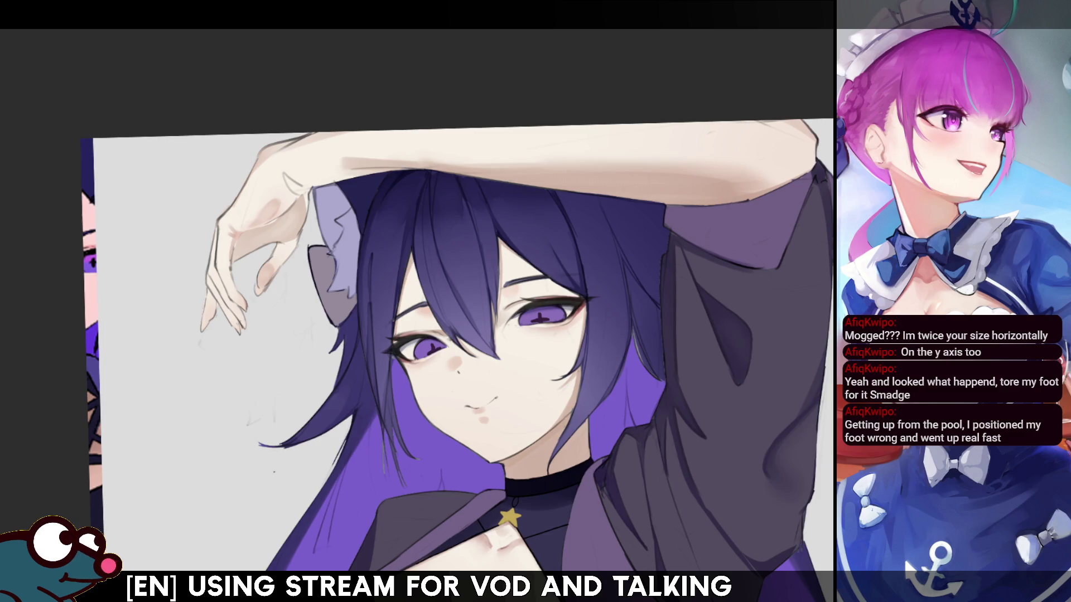
# - Zoom in and out to frame the upper body and star pendant
pyautogui.hotkey('ctrl', '-')
pyautogui.hotkey('ctrl', '-')
pyautogui.hotkey('ctrl', '-')
pyautogui.hotkey('ctrl', '+')
pyautogui.hotkey('ctrl', '+')
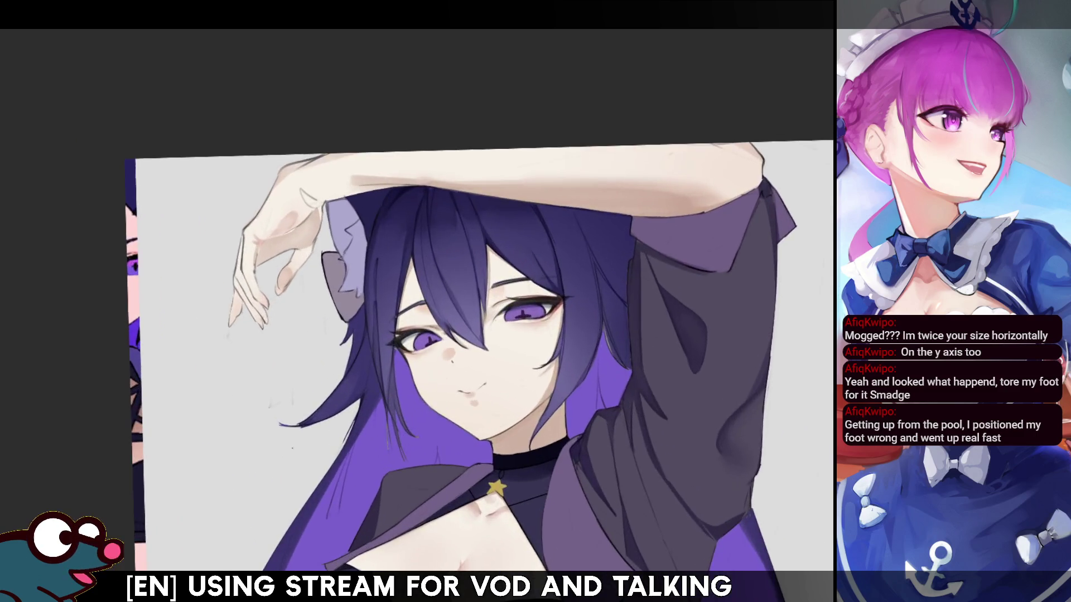
pyautogui.hotkey('ctrl', '-')
pyautogui.scroll(-5, 482, 357)
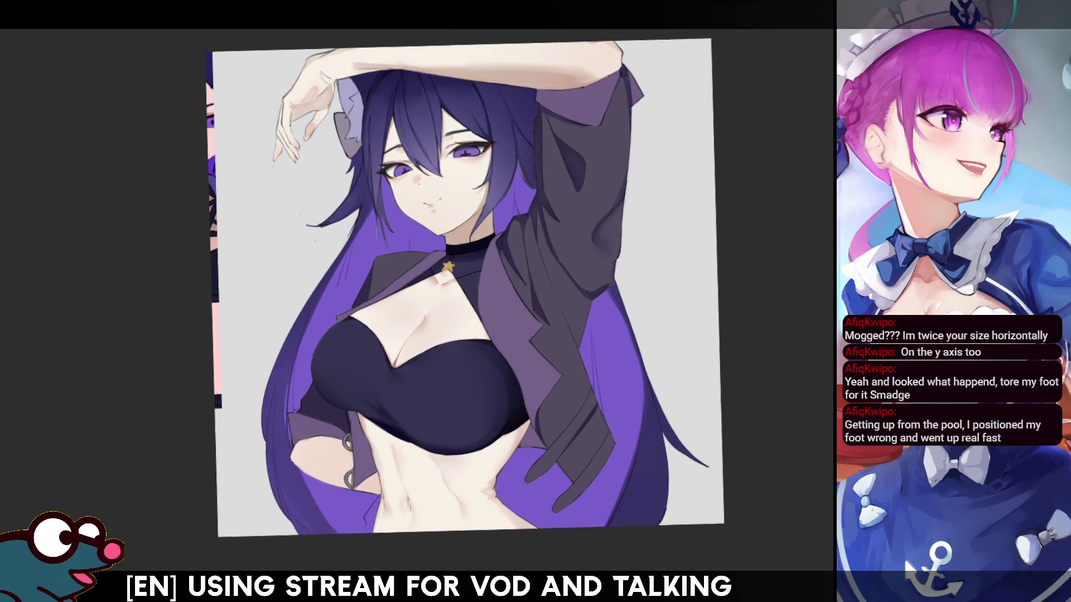
pyautogui.hotkey('ctrl', '+')
pyautogui.hotkey('ctrl', '+')
pyautogui.hotkey('ctrl', '+')
pyautogui.hotkey('ctrl', '-')
pyautogui.hotkey('ctrl', '-')
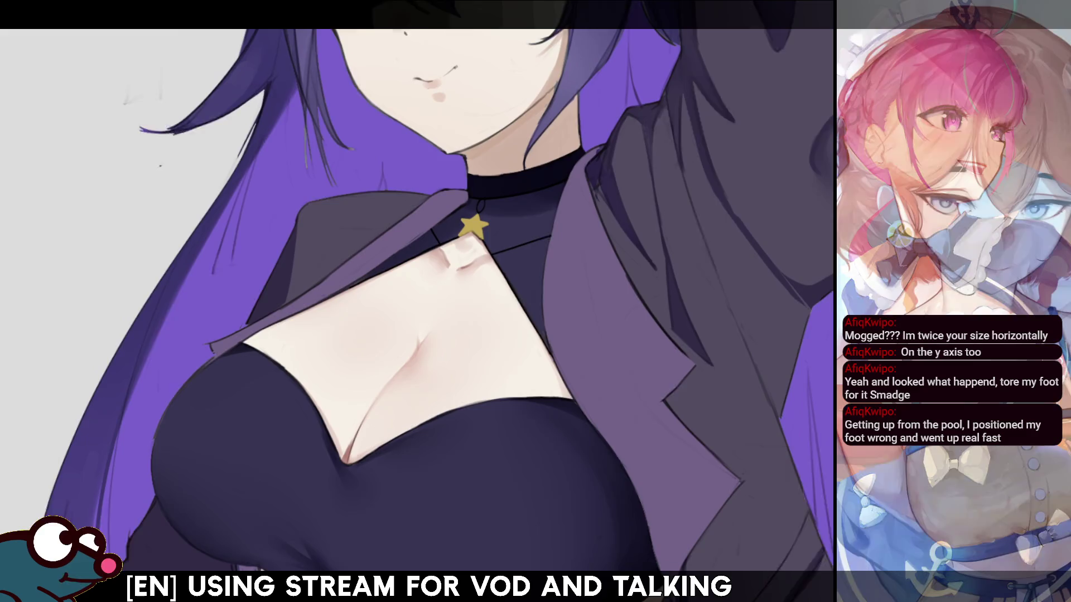
pyautogui.hotkey('ctrl', '-')
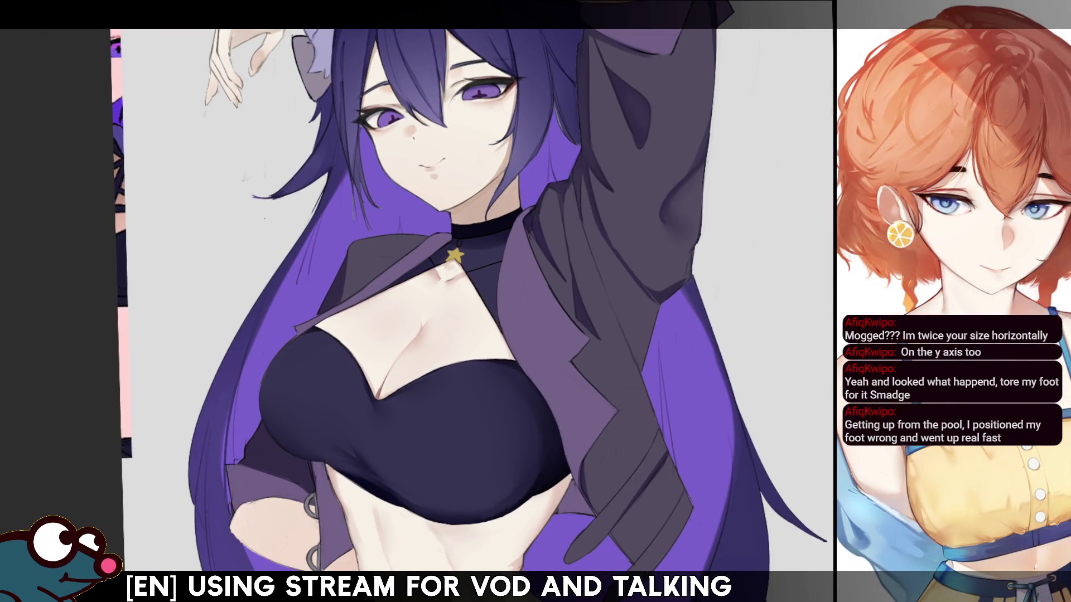
# - Rotate the view counter-clockwise onto the torso, then tilt it back the other way
pyautogui.press('-')
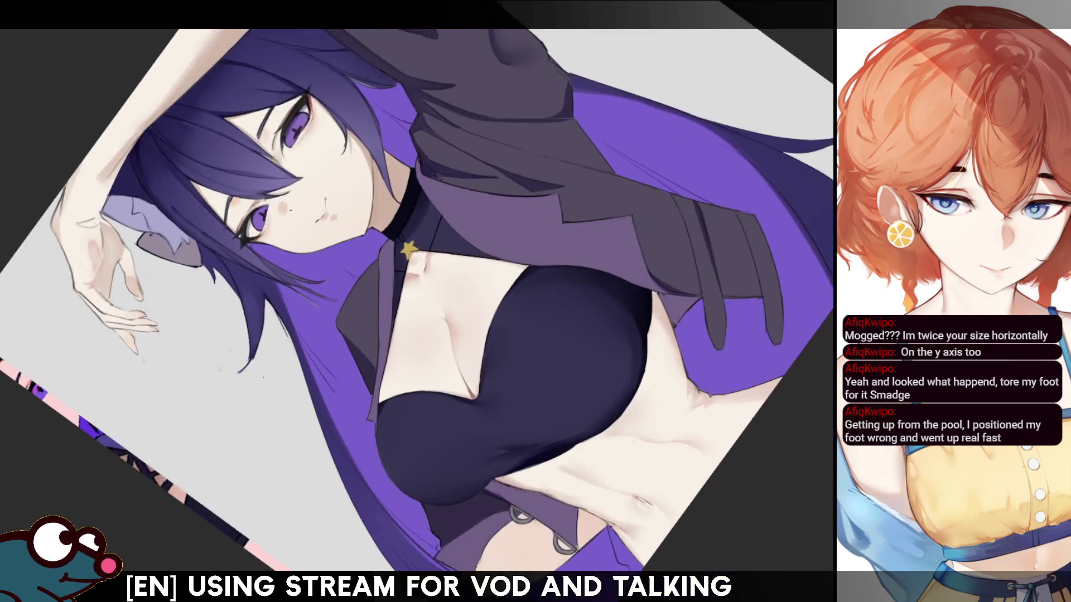
pyautogui.press('-')
pyautogui.hotkey('ctrl', '+')
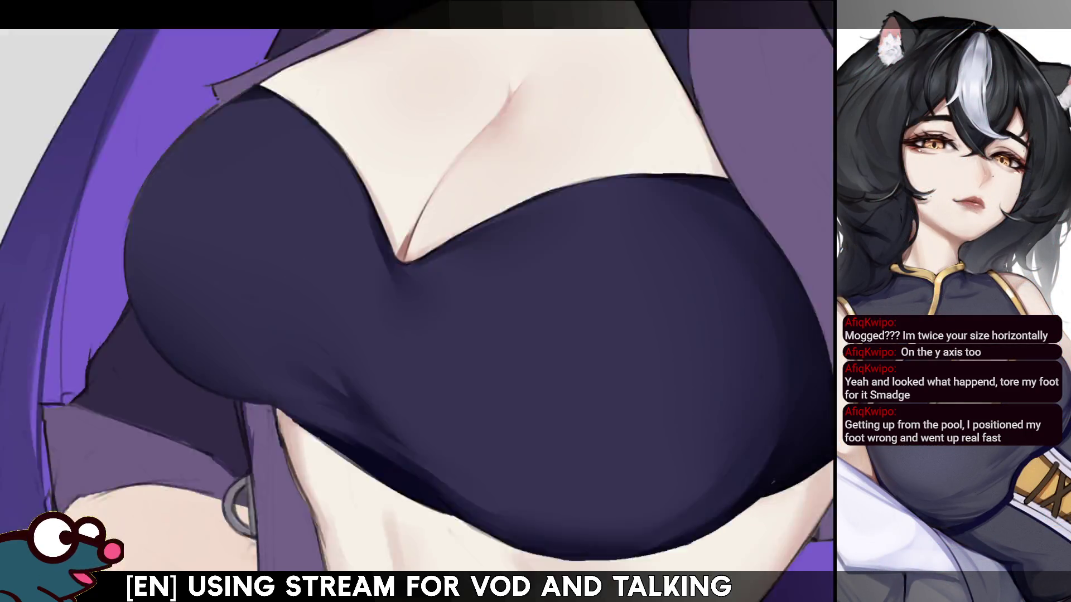
pyautogui.scroll(-3, 400, 165)
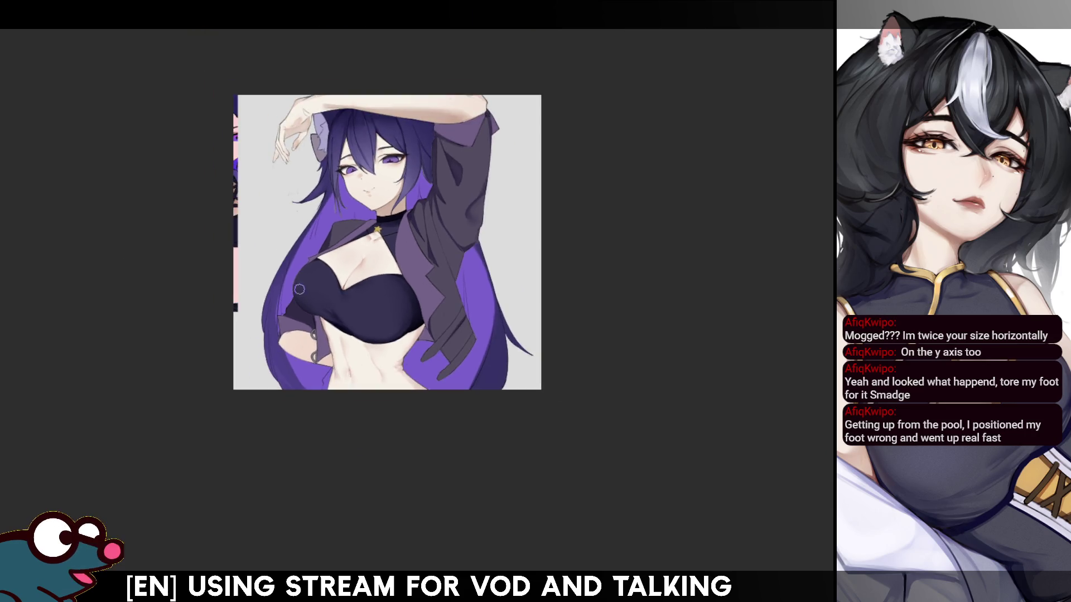
pyautogui.scroll(2, 400, 164)
pyautogui.scroll(1, 400, 164)
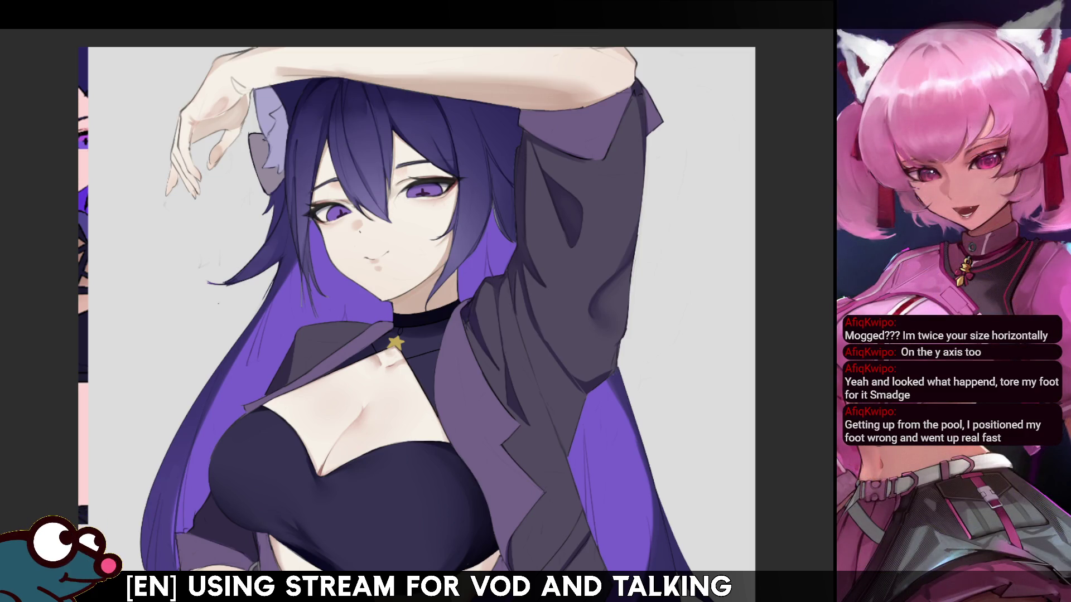
pyautogui.scroll(-2, 424, 310)
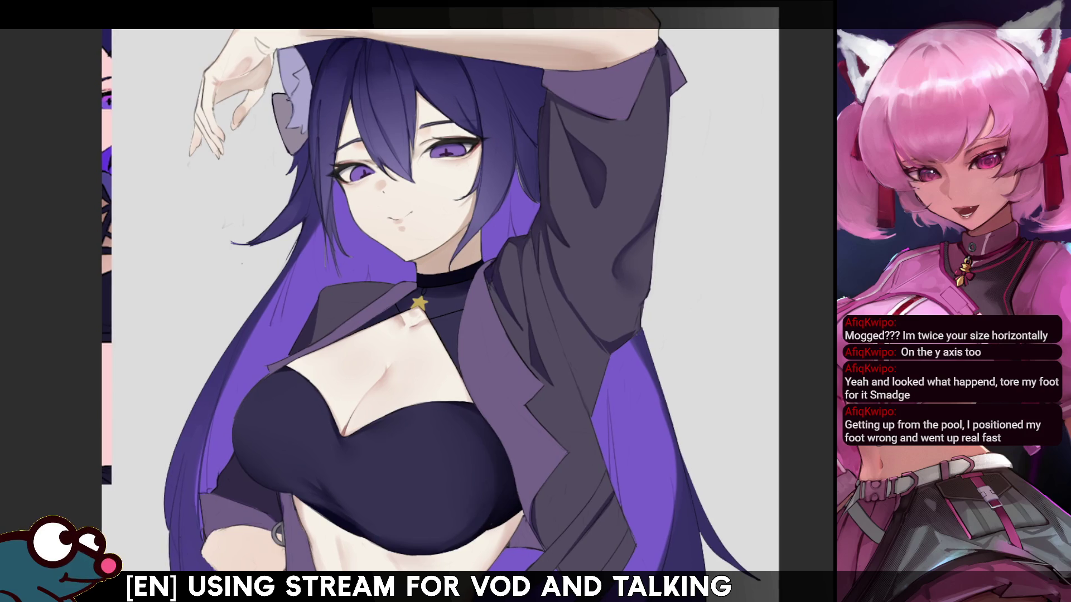
pyautogui.press('-')
pyautogui.press('-')
pyautogui.press('-')
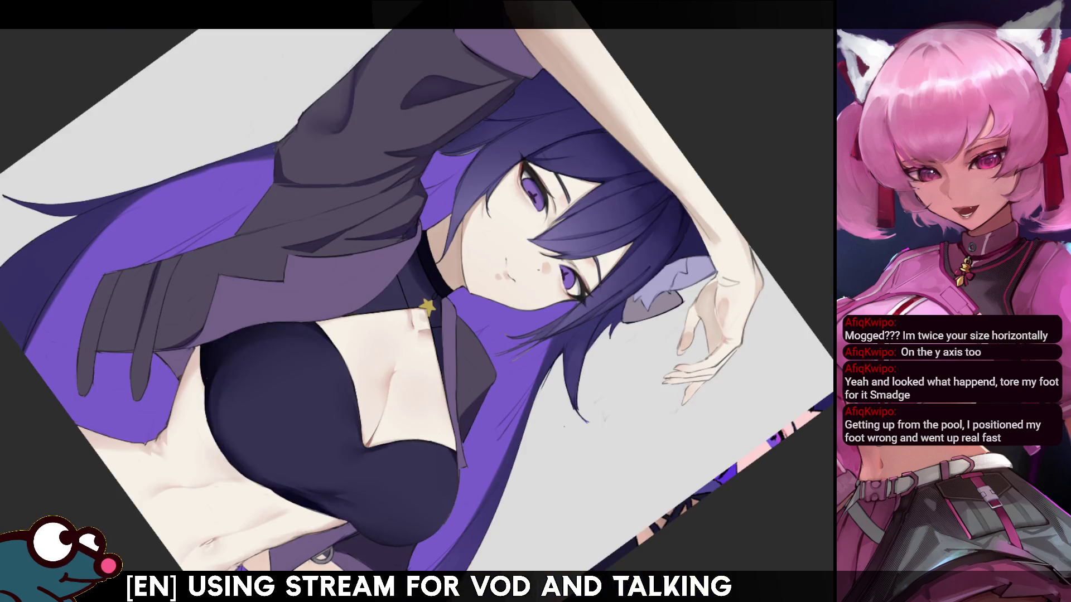
pyautogui.press('^')
pyautogui.press('^')
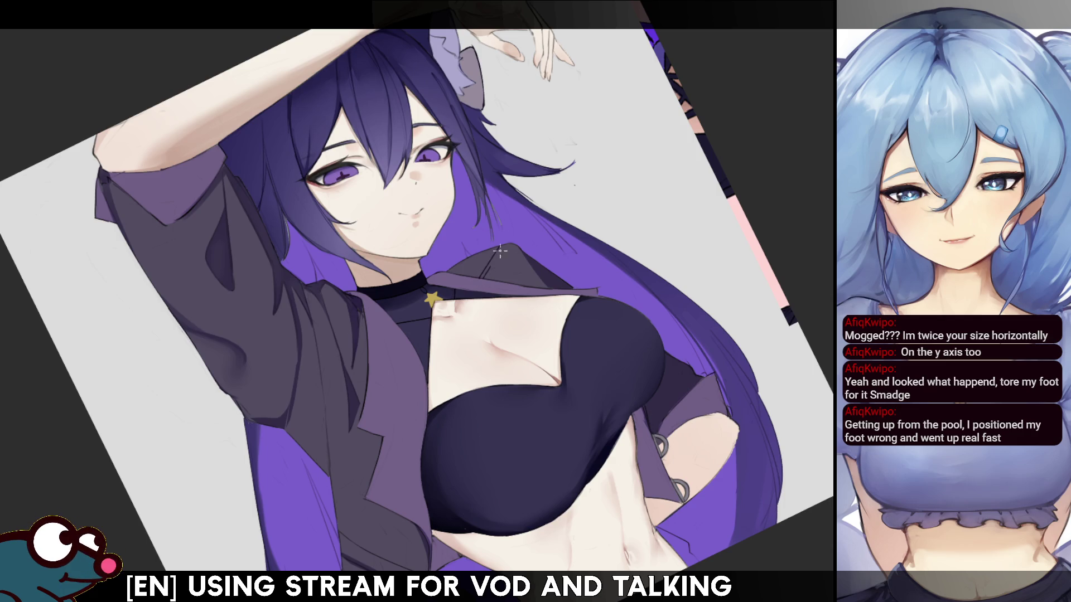
# - Flip the canvas horizontally and back to check it, then zoom in on the neck and star pendant
pyautogui.press('h')
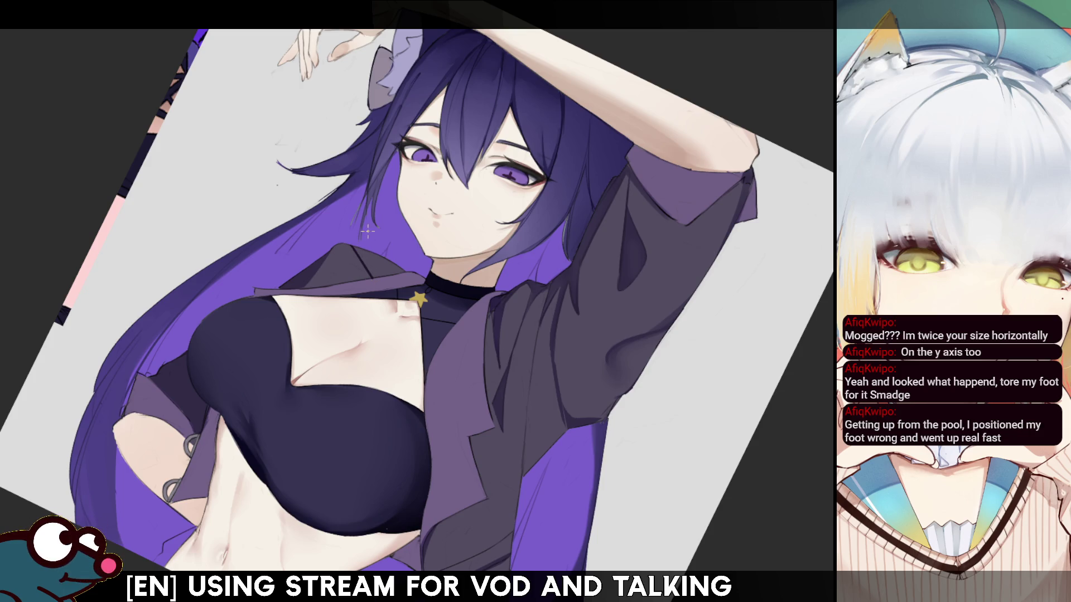
pyautogui.press('h')
pyautogui.press('h')
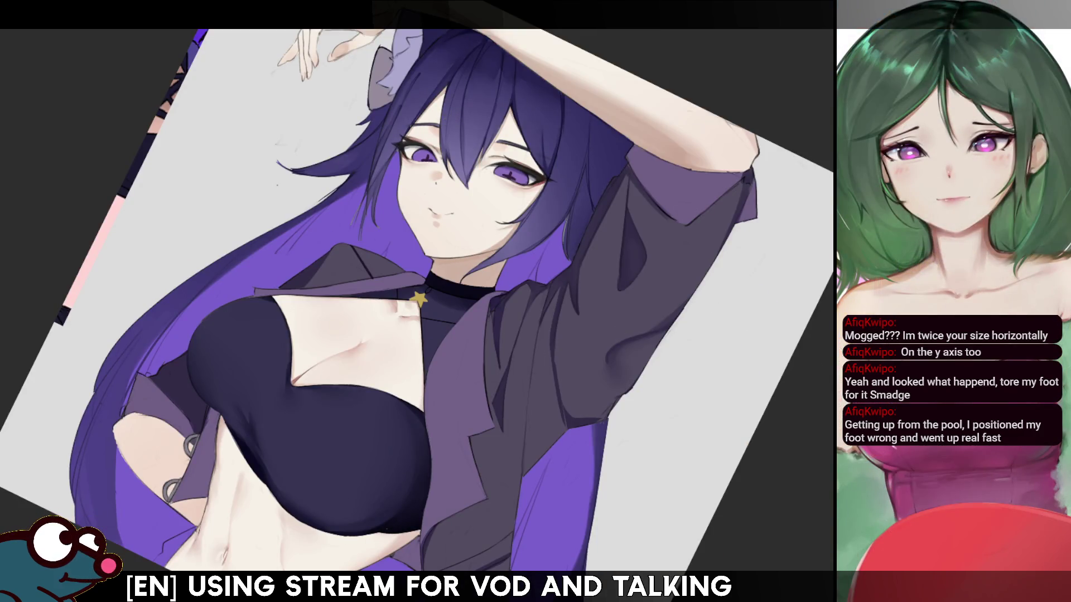
pyautogui.scroll(5, 417, 302)
pyautogui.scroll(-2, 418, 302)
pyautogui.scroll(3, 417, 302)
pyautogui.scroll(-1, 417, 301)
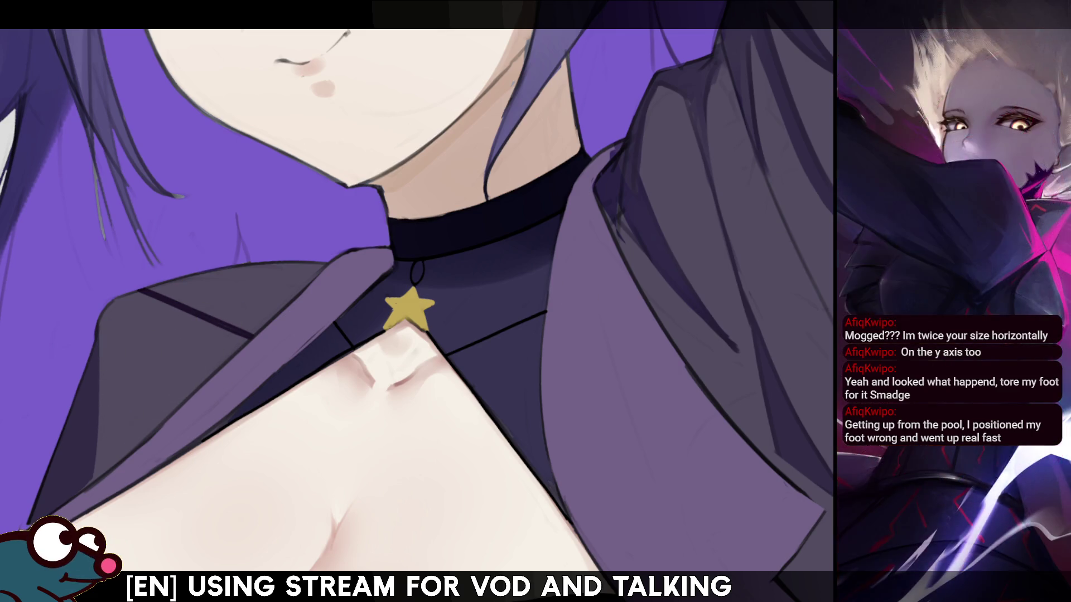
# - Zoom out to see the whole figure, then reframe the view on her face and raised arm
pyautogui.hotkey('ctrl', '-')
pyautogui.hotkey('ctrl', '-')
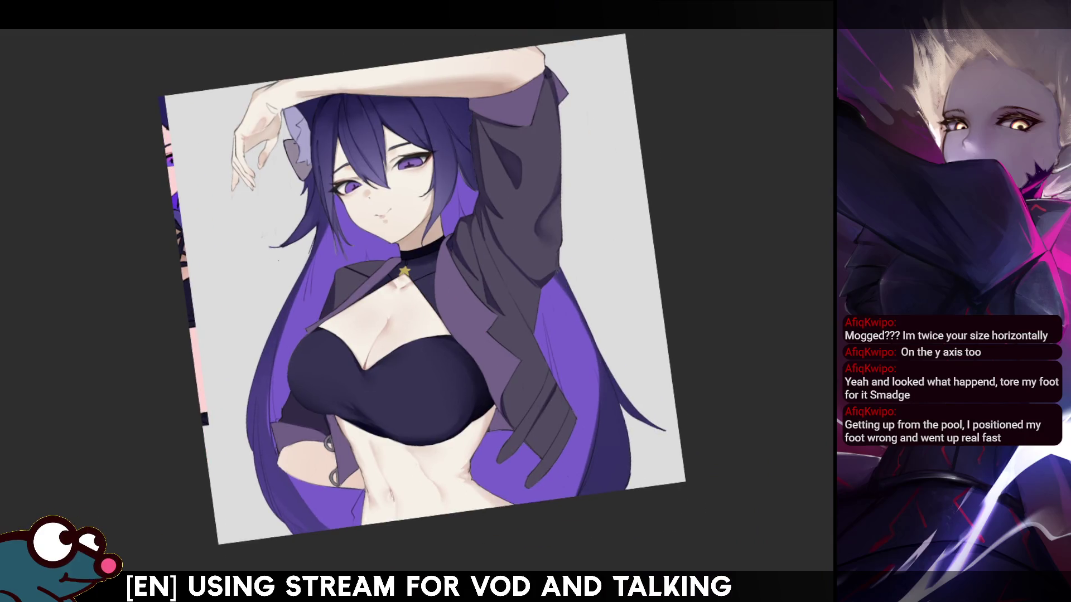
pyautogui.hotkey('ctrl', '0')
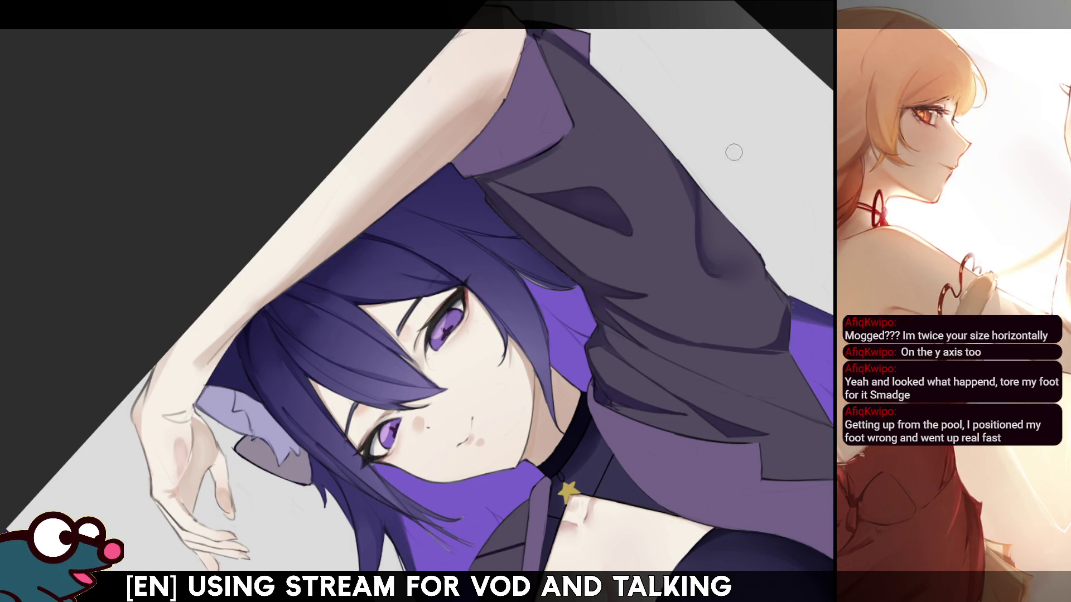
# - Mirror and tilt the view, undo the stray mark on the upper pupil, and lasso that pupil
pyautogui.press('m')
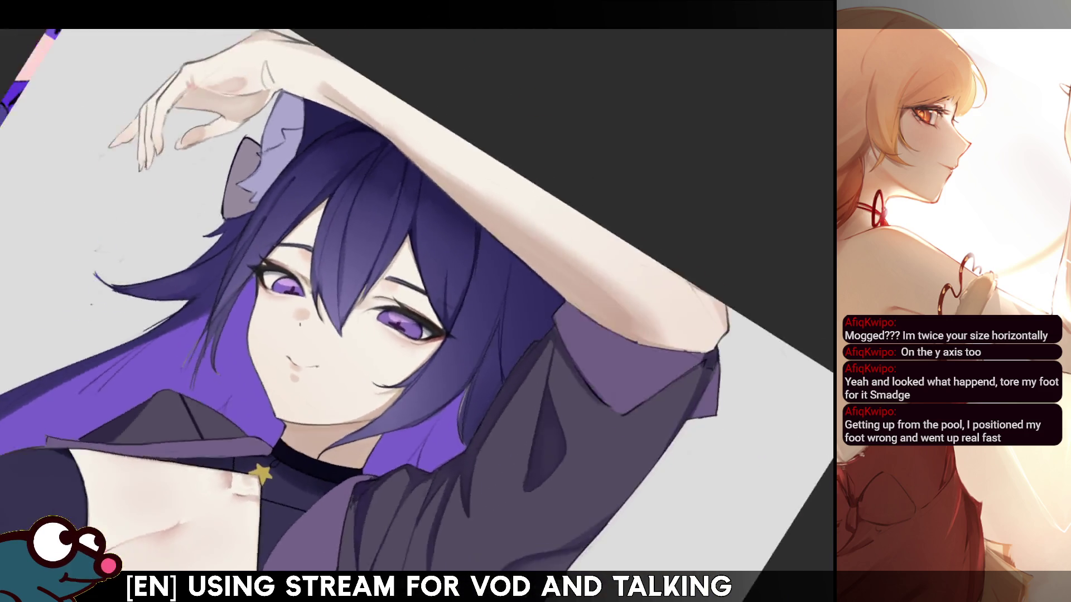
pyautogui.moveTo(419, 302); pyautogui.dragTo(430, 257)
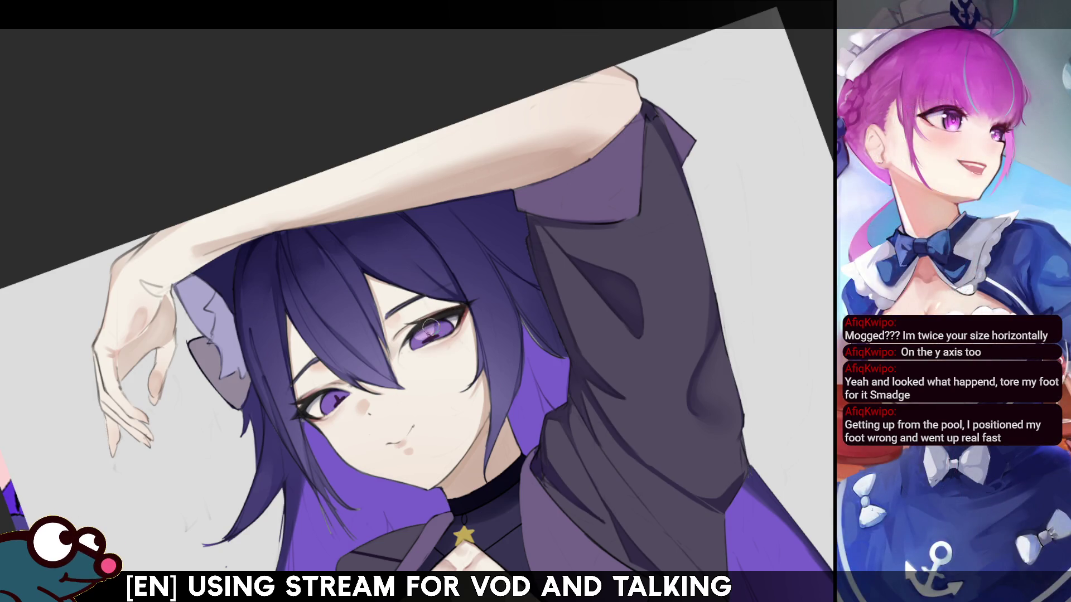
pyautogui.moveTo(433, 329); pyautogui.dragTo(432, 339)
pyautogui.hotkey('ctrl', 'z')
pyautogui.moveTo(435, 329)
pyautogui.mouseDown()
pyautogui.moveTo(449, 332)
pyautogui.moveTo(422, 342)
pyautogui.mouseUp()
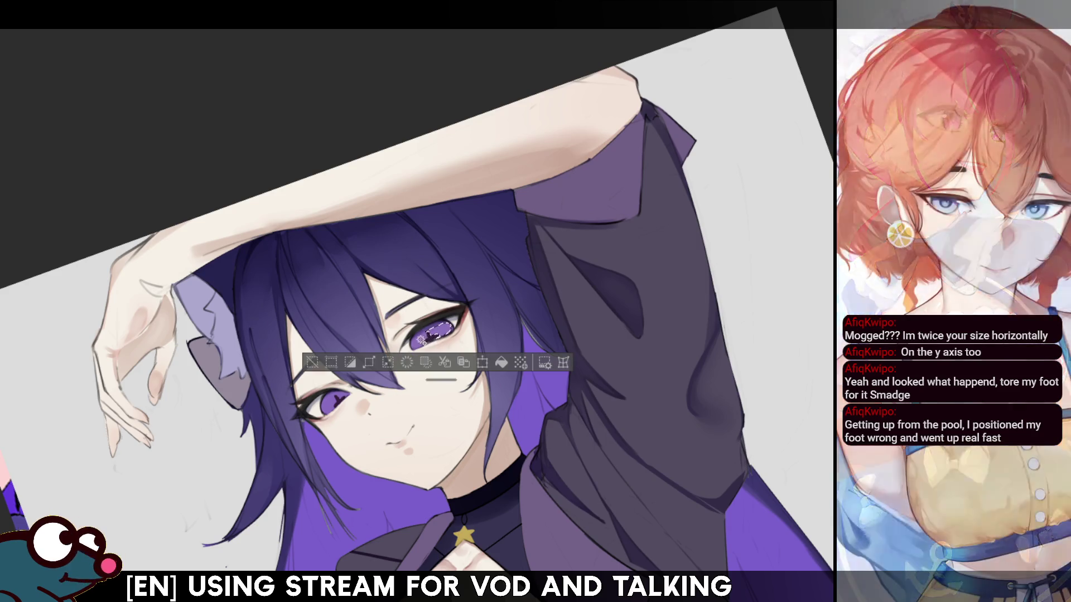
# - Clear earlier selections, select both irises with the magic wand to brighten them, then deselect and reselect them
pyautogui.hotkey('ctrl', 'd')
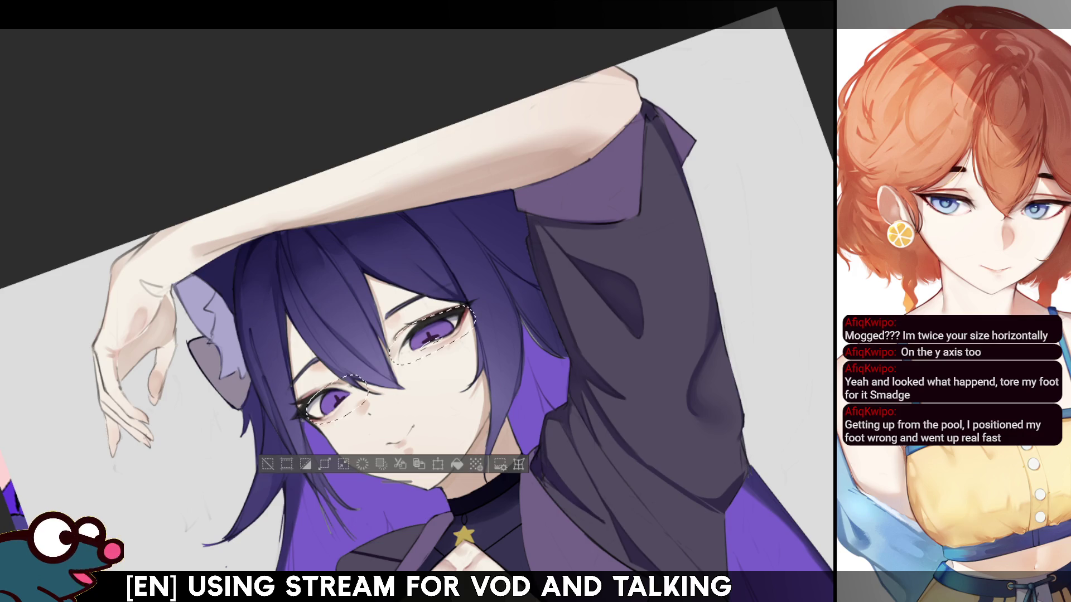
pyautogui.hotkey('ctrl', 'd')
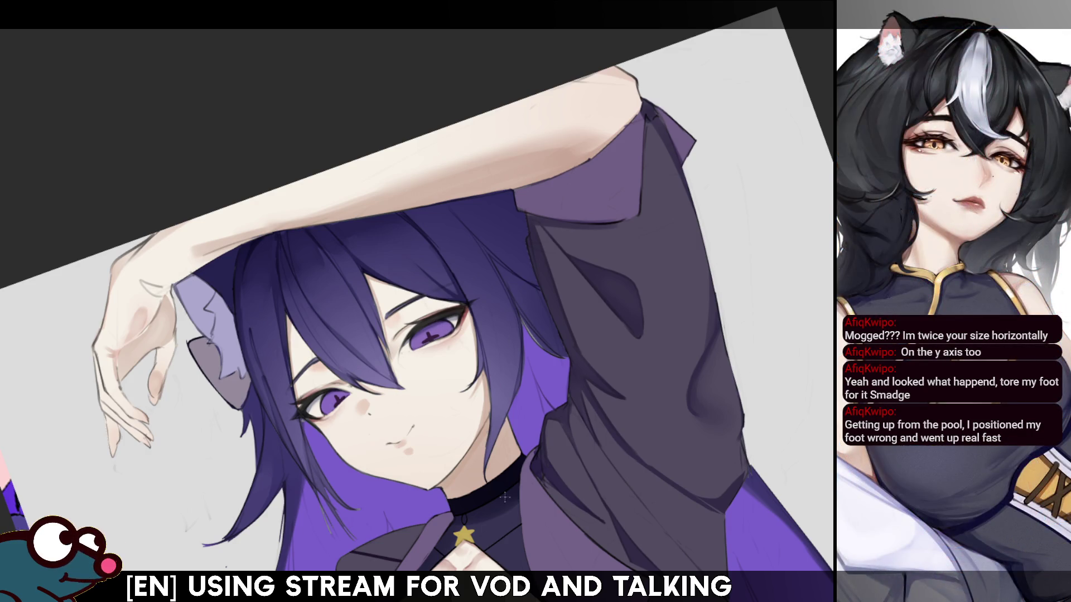
pyautogui.click(444, 326)
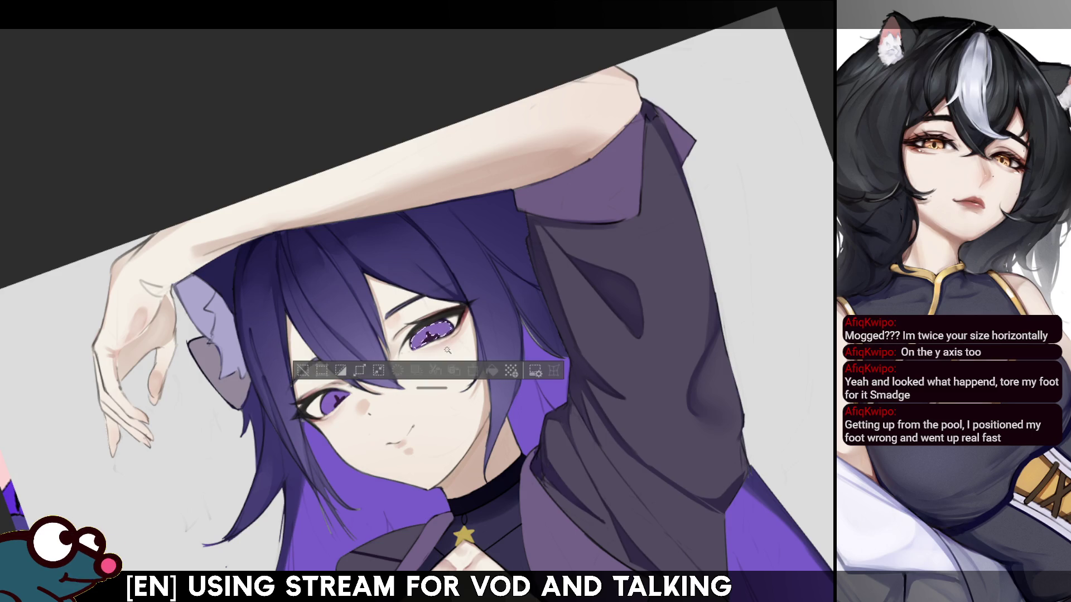
pyautogui.keyDown('shift'); pyautogui.click(336, 412); pyautogui.keyUp('shift')
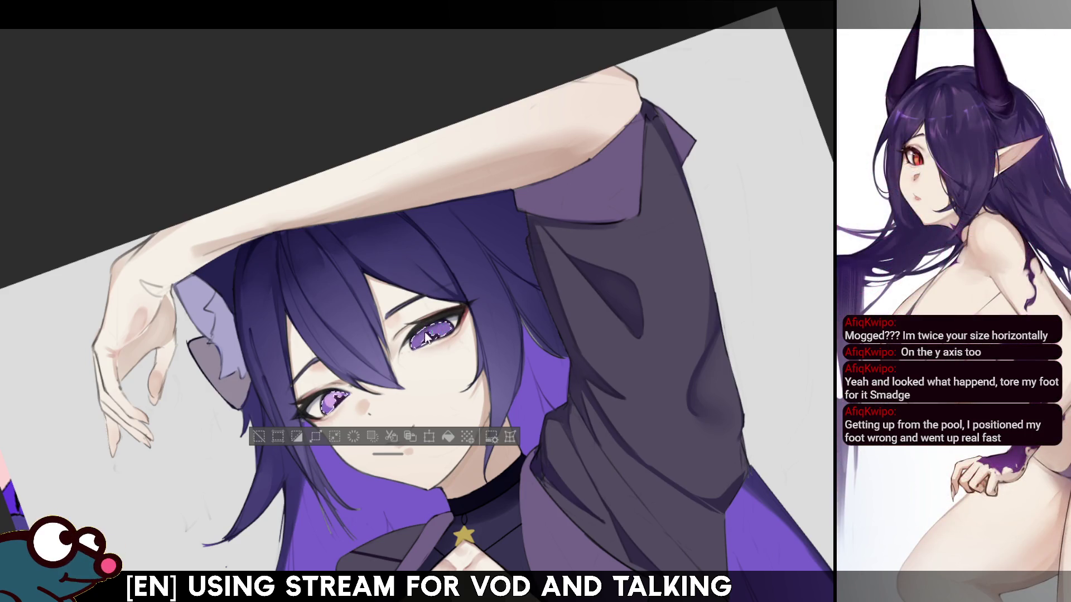
pyautogui.hotkey('ctrl', 'd')
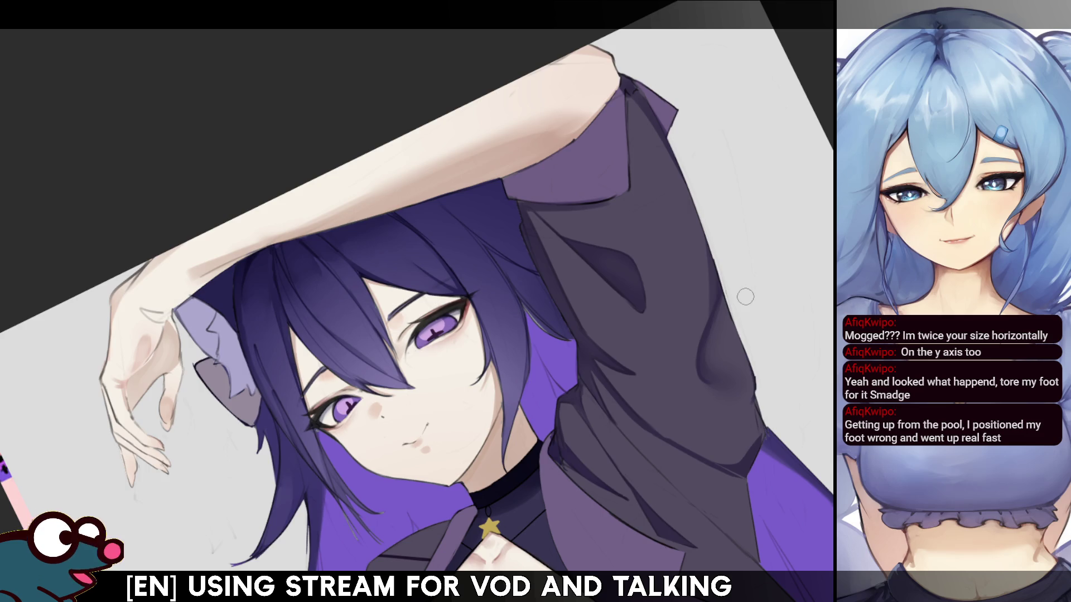
pyautogui.click(341, 410)
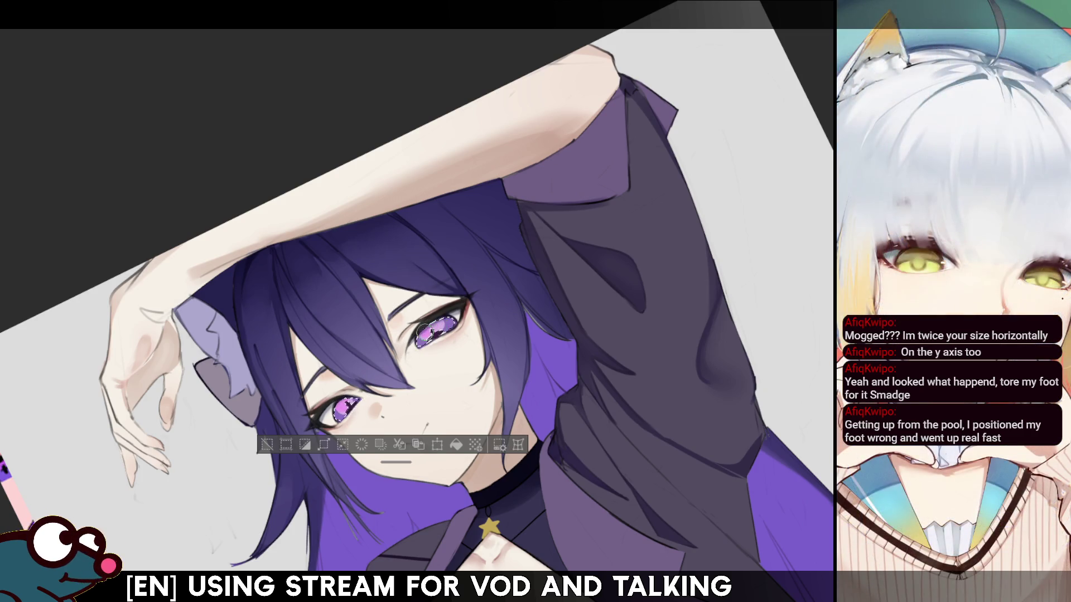
# - Deselect the irises, flip the view to check the eyes, tilt it, and restore the iris selection
pyautogui.hotkey('ctrl', 'd')
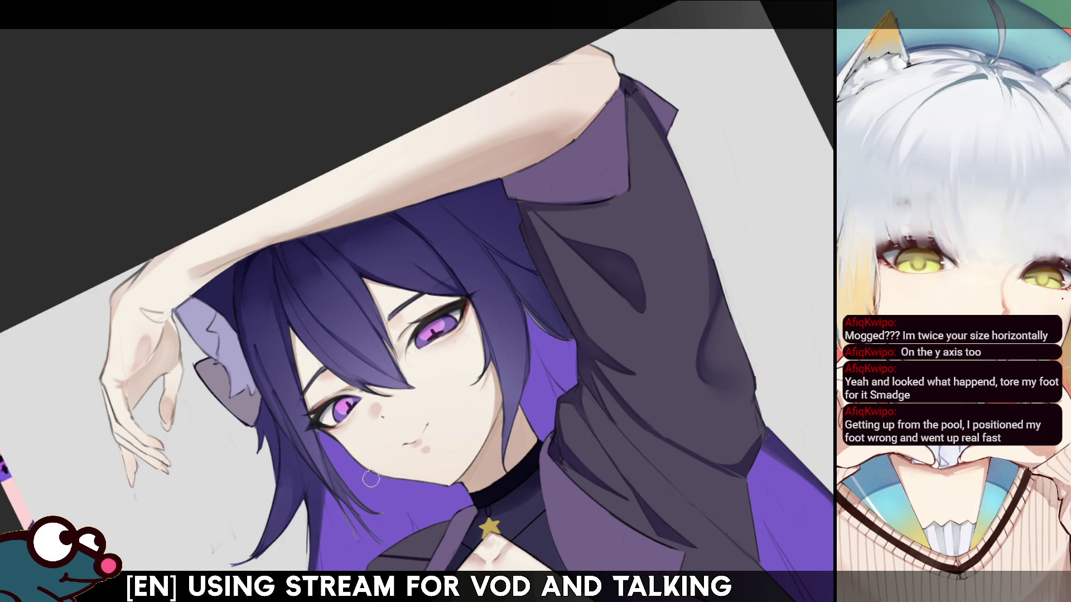
pyautogui.press('h')
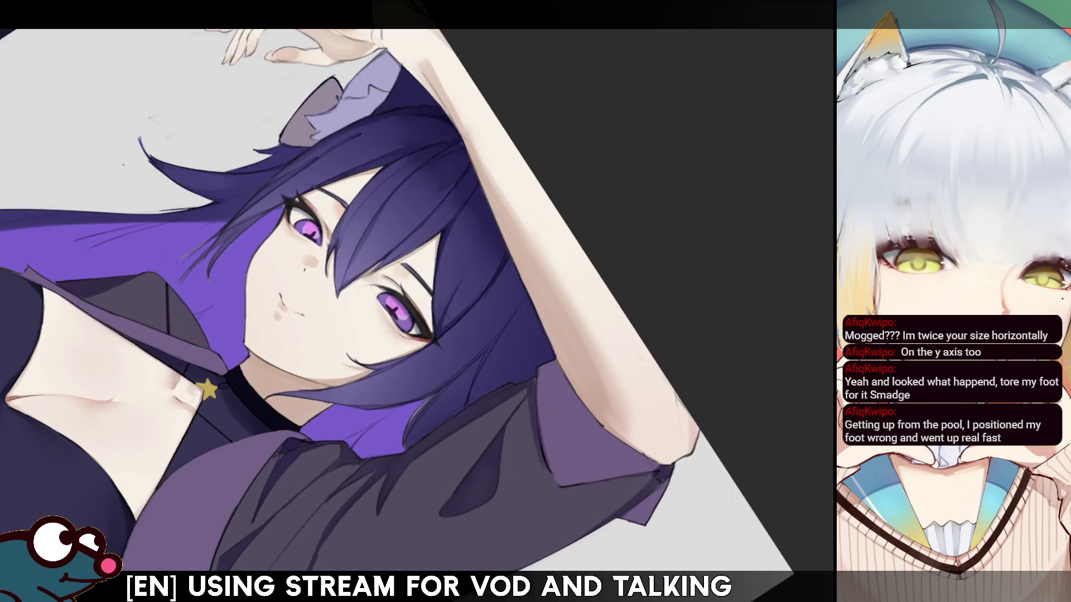
pyautogui.press('h')
pyautogui.press('-')
pyautogui.hotkey('ctrl', 'z')
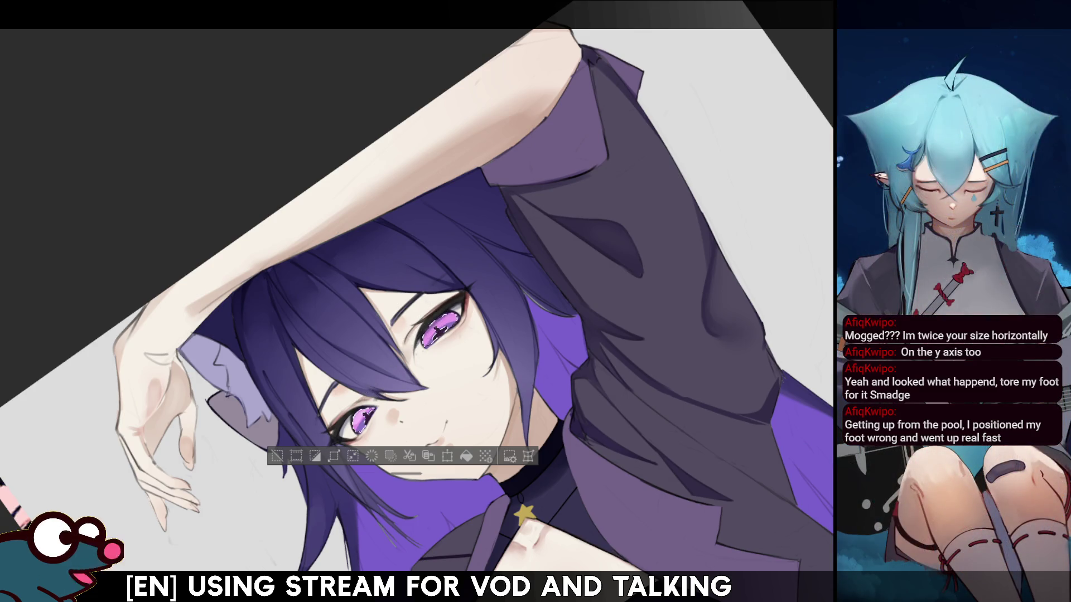
# - Deselect the irises to view the finished magenta-violet eyes cleanly
pyautogui.hotkey('ctrl', 'd')
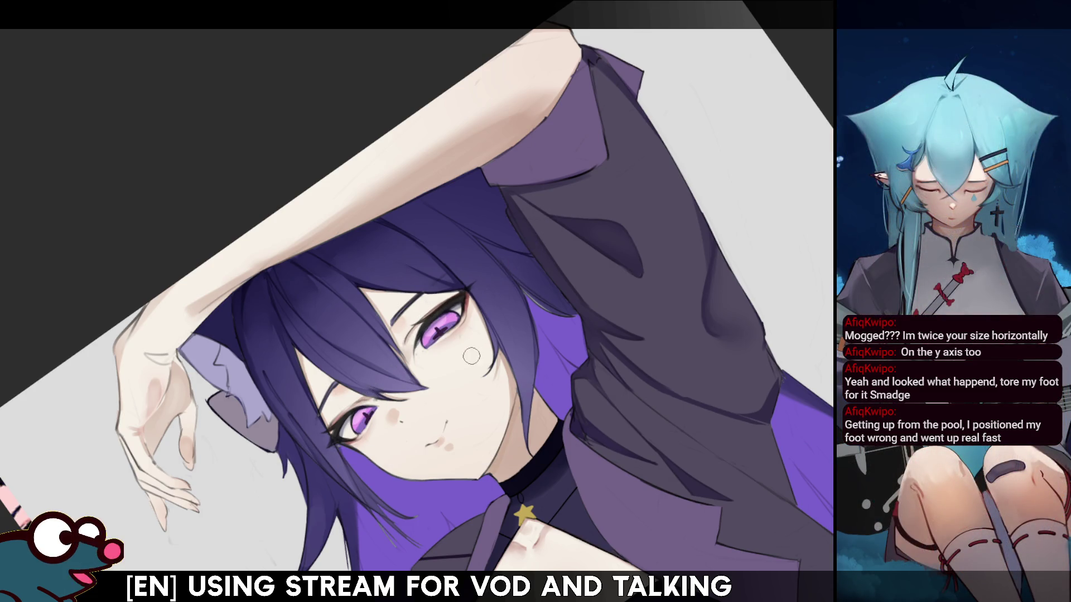